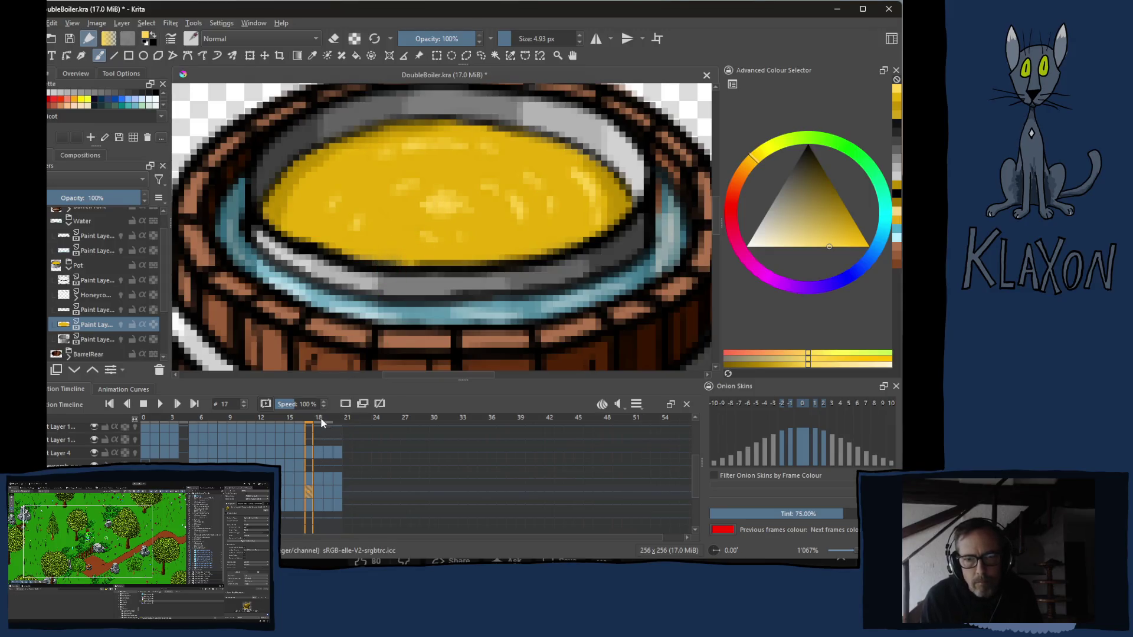
- Paint light-yellow highlight pixels around the liquid's central patch on frame 18
click(321, 421)
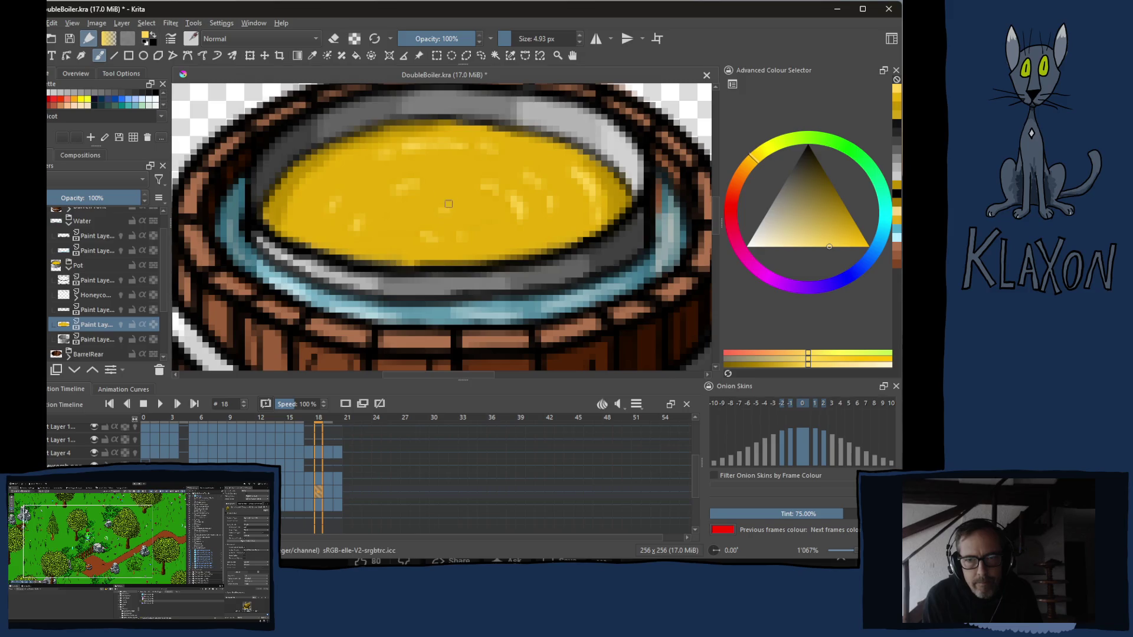
mouse_move(419, 209)
mouse_down()
mouse_move(461, 205)
mouse_move(403, 195)
mouse_move(461, 221)
mouse_move(434, 193)
mouse_move(410, 198)
mouse_up()
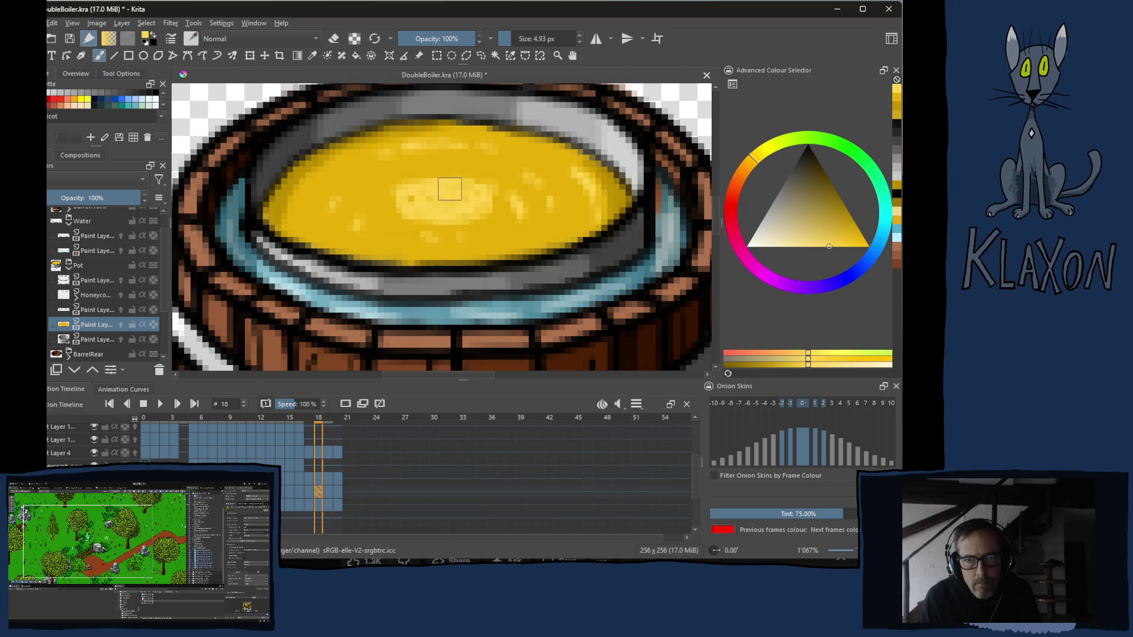
mouse_move(450, 230)
mouse_down()
mouse_move(387, 221)
mouse_move(399, 199)
mouse_move(481, 176)
mouse_move(505, 222)
mouse_up()
mouse_move(472, 177)
mouse_down()
mouse_move(377, 195)
mouse_move(407, 226)
mouse_move(444, 232)
mouse_move(451, 213)
mouse_move(416, 204)
mouse_move(469, 205)
mouse_move(398, 199)
mouse_move(483, 212)
mouse_move(389, 184)
mouse_move(372, 202)
mouse_move(513, 213)
mouse_move(372, 169)
mouse_move(399, 235)
mouse_up()
- Paint highlight rings around the centre and along the right edge on frame 19
key(Right)
mouse_move(381, 177)
mouse_down()
mouse_move(360, 195)
mouse_move(390, 225)
mouse_move(460, 248)
mouse_move(538, 209)
mouse_move(496, 219)
mouse_up()
mouse_move(513, 182)
mouse_down()
mouse_move(500, 169)
mouse_move(531, 193)
mouse_move(399, 175)
mouse_move(336, 195)
mouse_move(354, 221)
mouse_move(340, 204)
mouse_move(387, 230)
mouse_up()
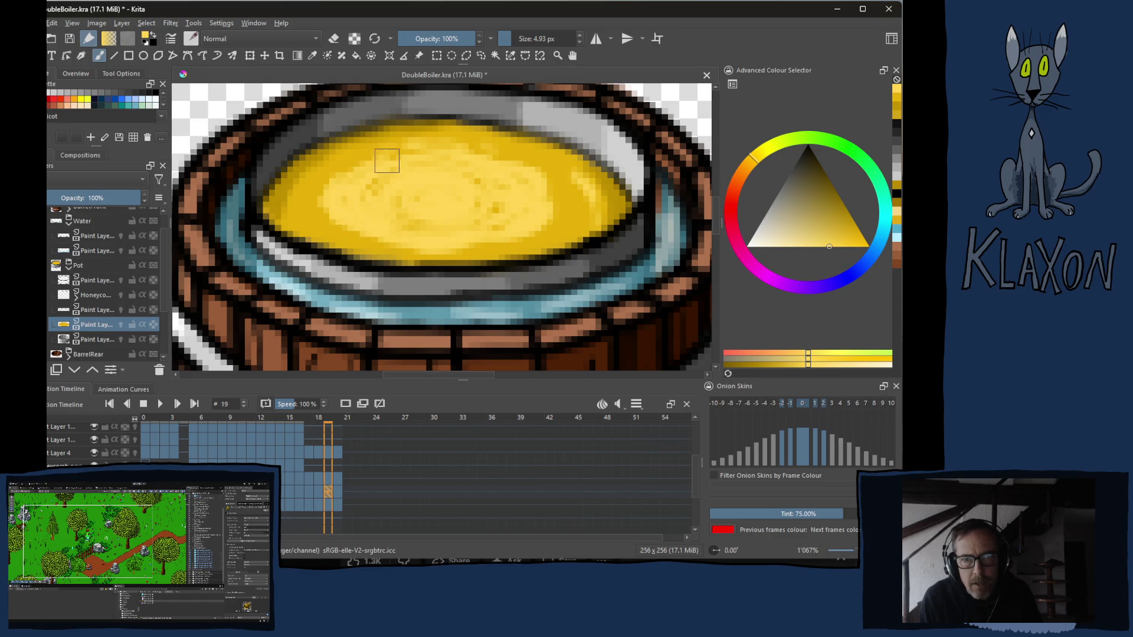
- Paint highlights across the liquid's upper left, left side and lower centre on frame 20
key(Right)
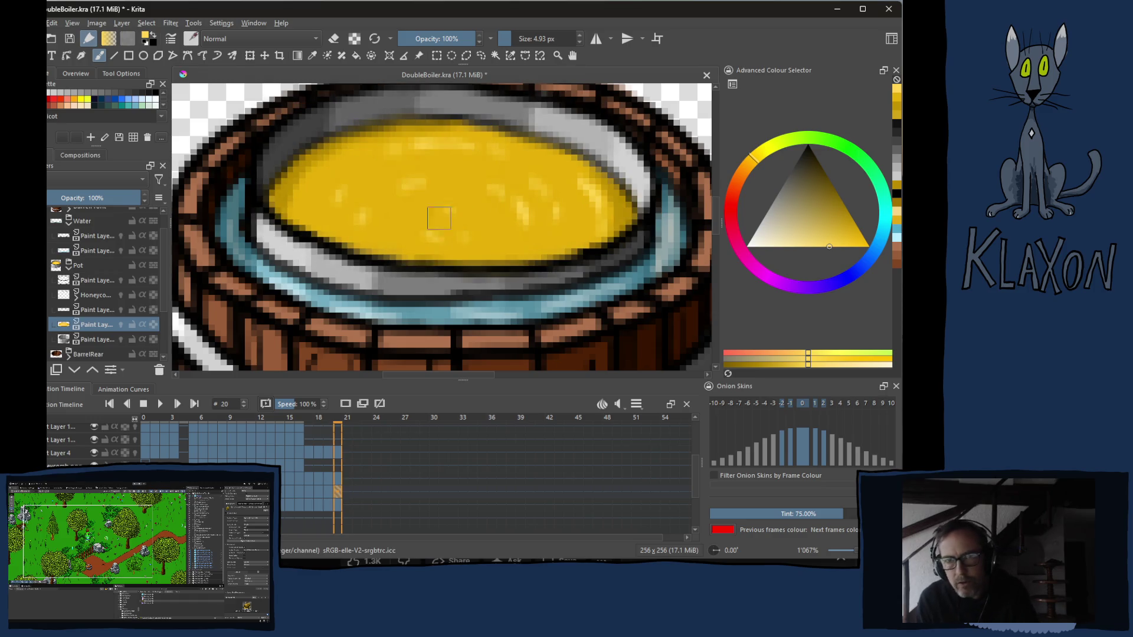
mouse_move(460, 186)
mouse_down()
mouse_move(359, 177)
mouse_move(398, 152)
mouse_move(327, 199)
mouse_move(381, 177)
mouse_move(443, 195)
mouse_move(443, 179)
mouse_move(531, 195)
mouse_move(496, 231)
mouse_move(336, 199)
mouse_move(407, 230)
mouse_up()
drag(373, 186, 346, 208)
mouse_move(373, 164)
mouse_down()
mouse_move(347, 166)
mouse_move(310, 204)
mouse_move(355, 243)
mouse_move(567, 235)
mouse_move(584, 190)
mouse_move(558, 164)
mouse_move(447, 138)
mouse_move(341, 155)
mouse_move(291, 191)
mouse_move(300, 217)
mouse_move(406, 248)
mouse_move(492, 252)
mouse_move(597, 226)
mouse_move(615, 196)
mouse_move(513, 137)
mouse_move(407, 133)
mouse_move(346, 148)
mouse_move(309, 178)
mouse_up()
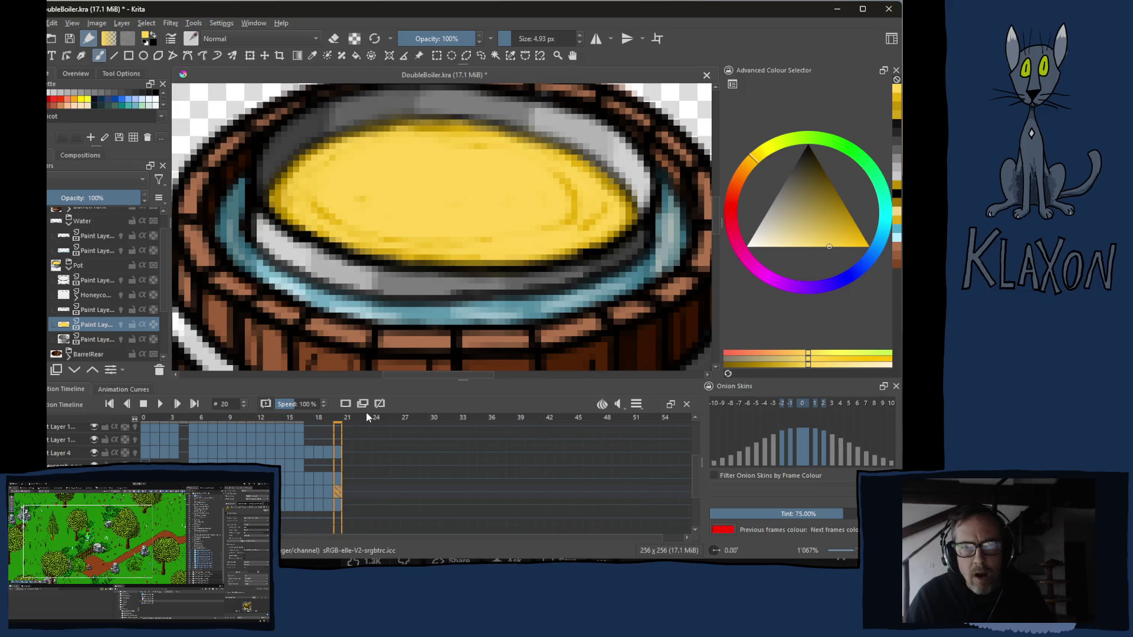
- Return to frame 17 and pick a paler yellow in the Advanced Colour Selector
click(314, 485)
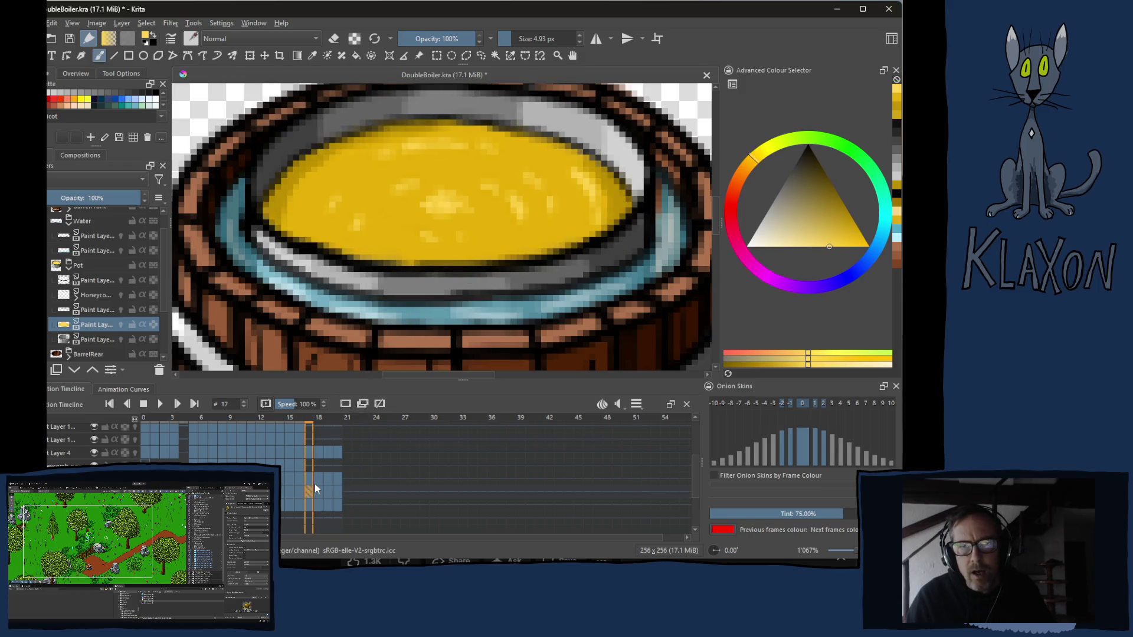
key(Left)
key(Left)
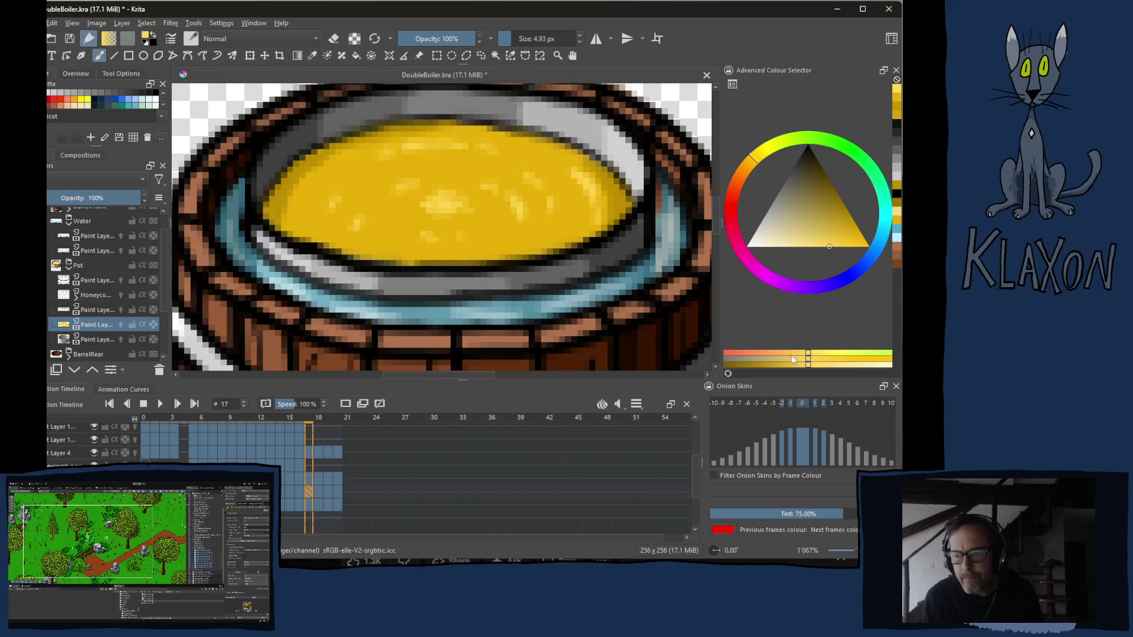
click(807, 245)
click(801, 246)
drag(795, 246, 791, 249)
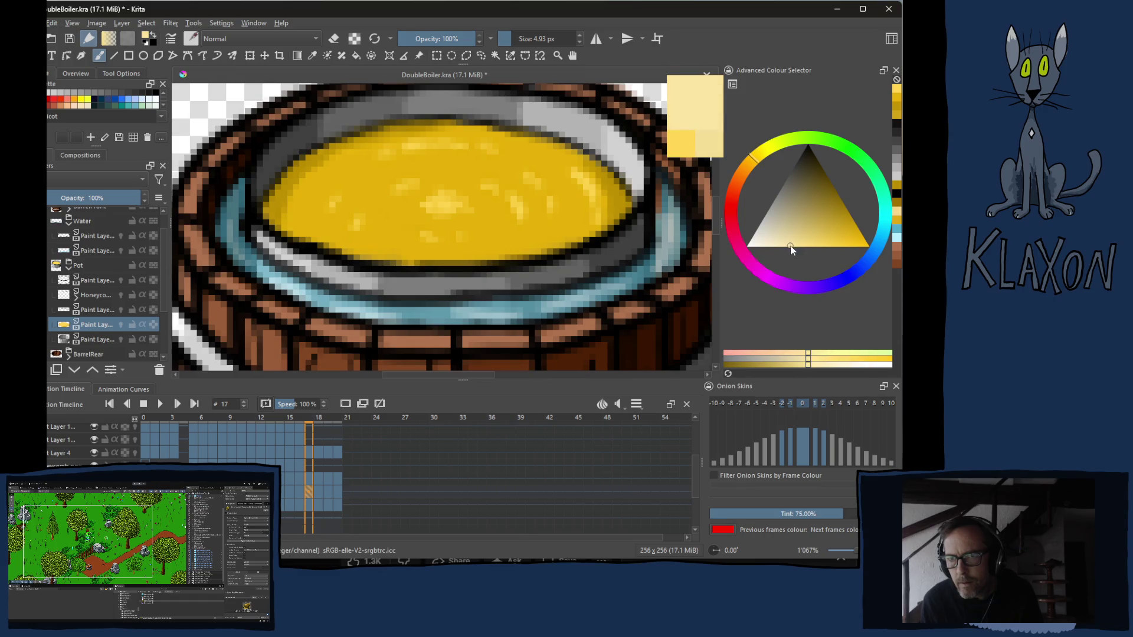
- Dab a few pale highlight pixels onto frame 17's liquid, then move to frame 18 with a smaller brush
click(450, 210)
drag(479, 203, 496, 191)
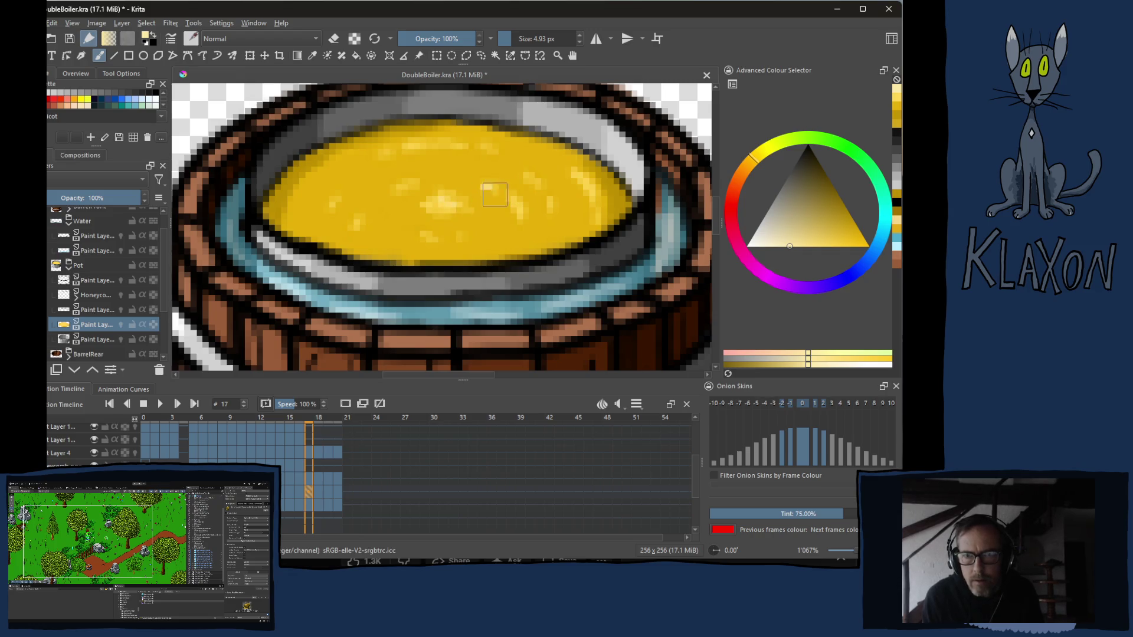
click(397, 191)
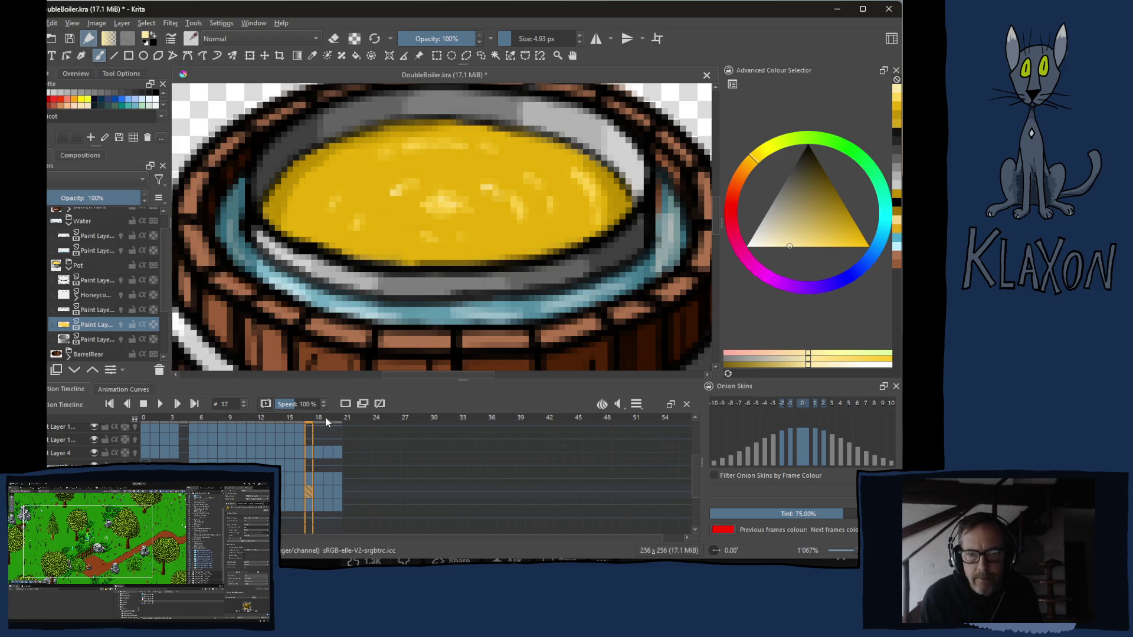
click(319, 417)
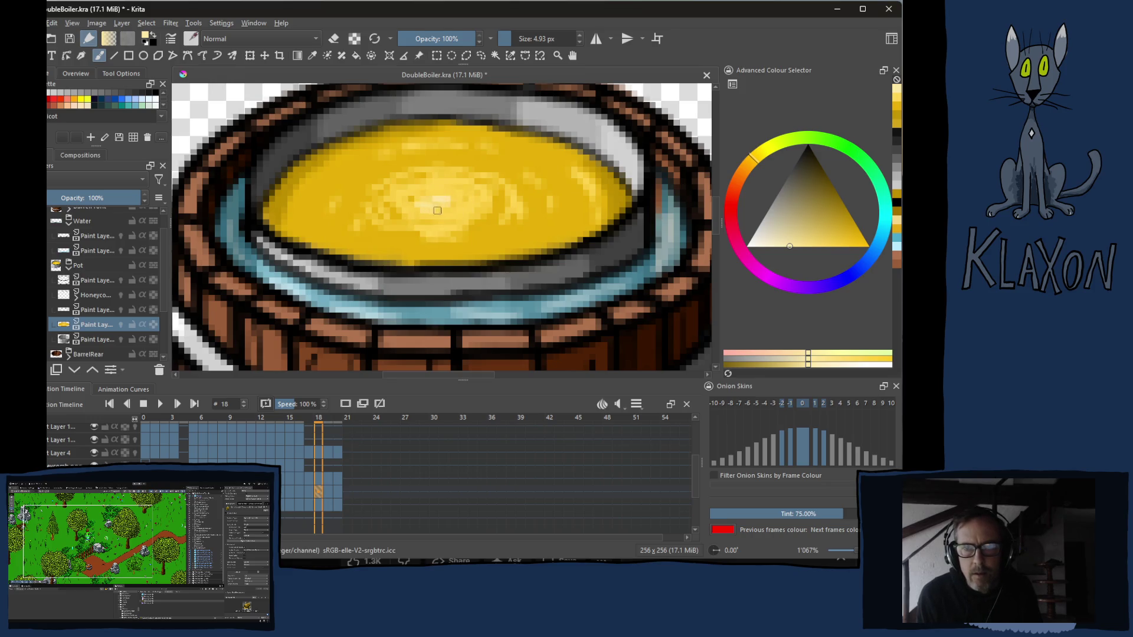
key(bracketleft)
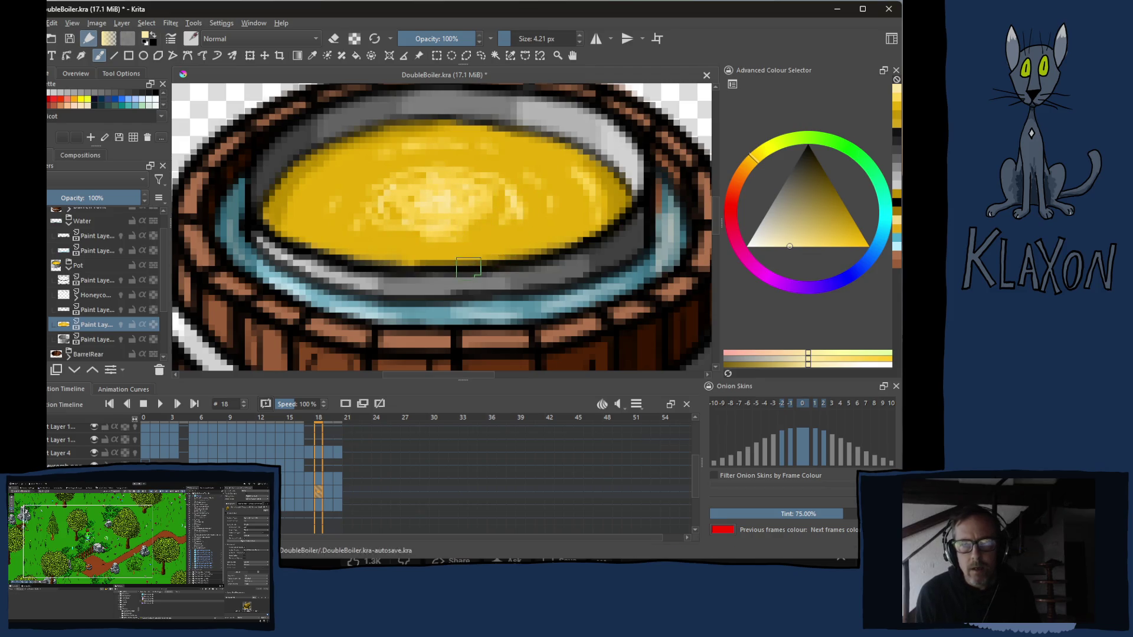
- Paint pale swirl strokes on frame 19 and a pale highlight blob on frame 20
key(Right)
mouse_move(439, 196)
mouse_down()
mouse_move(419, 186)
mouse_move(453, 213)
mouse_up()
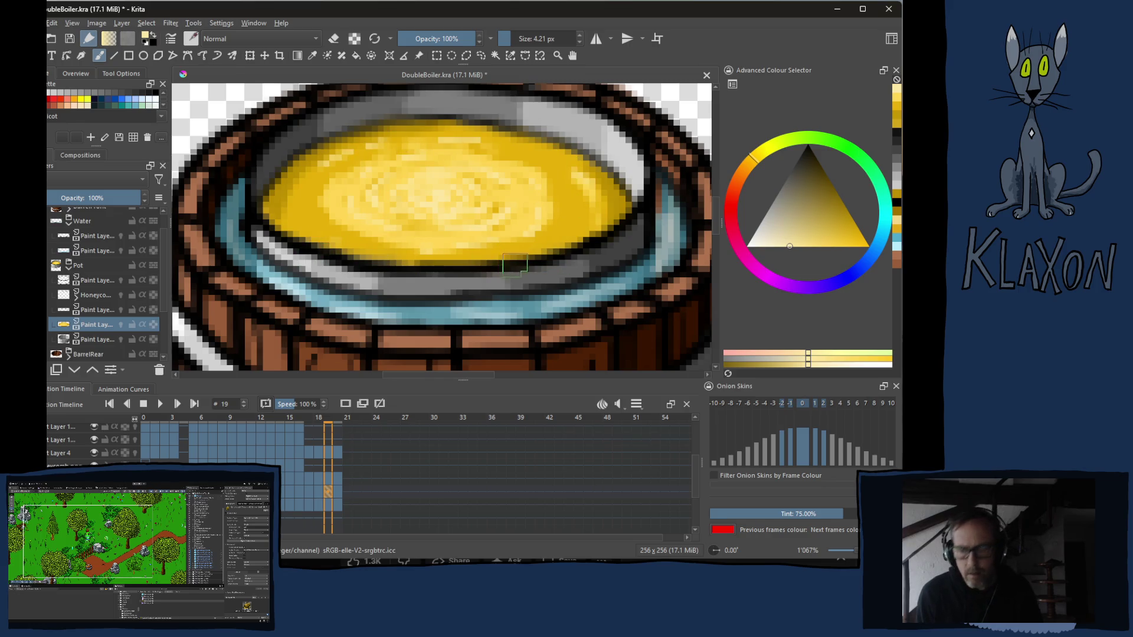
key(Right)
drag(442, 189, 460, 199)
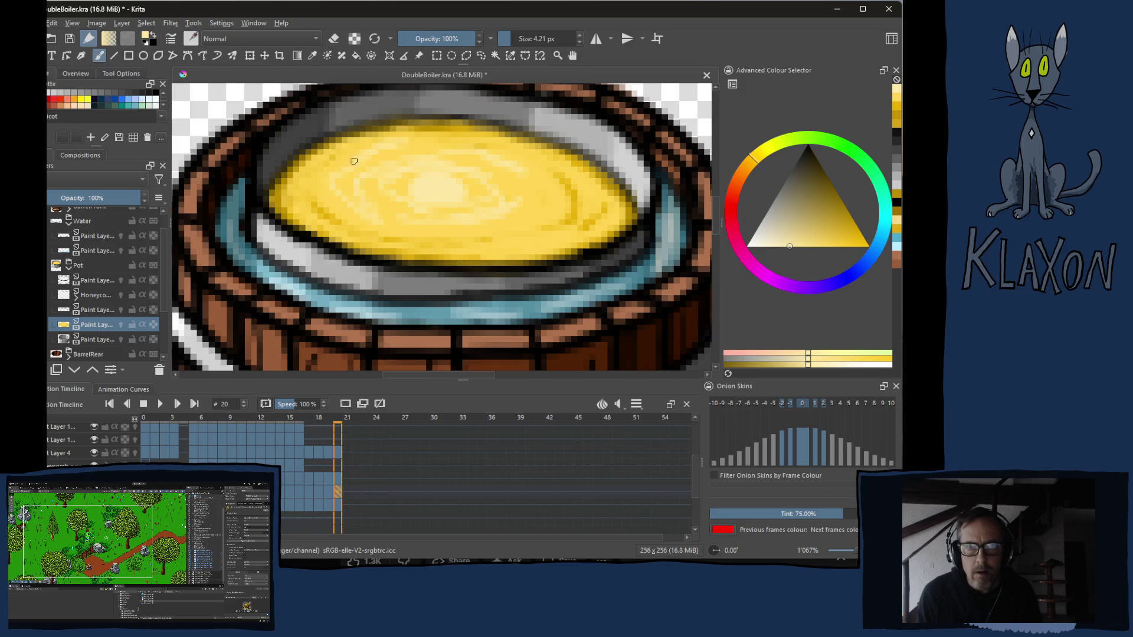
- Brighten frame 20's liquid edges with yellow streaks along the lower, right and upper rim
drag(334, 210, 569, 187)
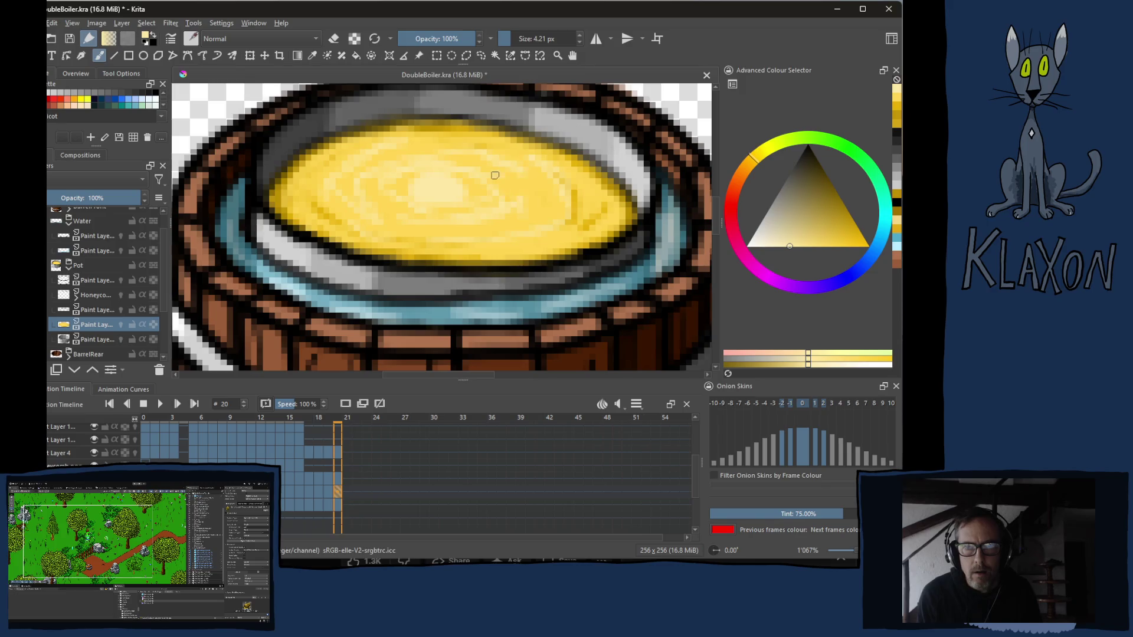
mouse_move(426, 177)
mouse_down()
mouse_move(372, 217)
mouse_move(540, 203)
mouse_up()
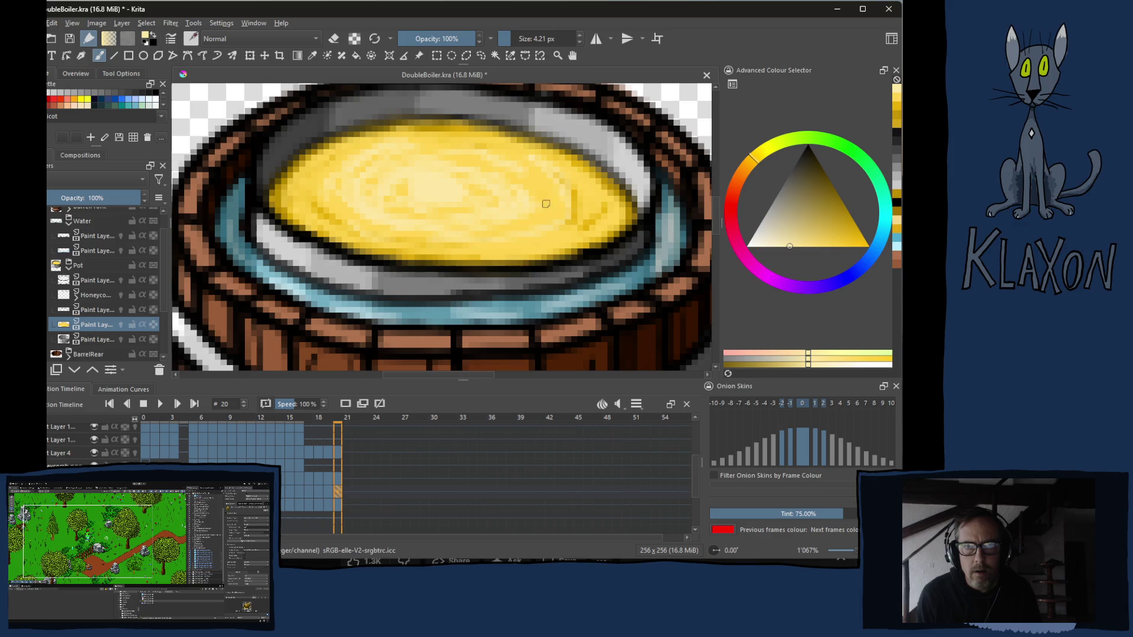
mouse_move(302, 191)
mouse_down()
mouse_move(416, 246)
mouse_move(554, 219)
mouse_up()
mouse_move(508, 248)
mouse_down()
mouse_move(583, 209)
mouse_move(443, 143)
mouse_move(602, 211)
mouse_up()
drag(469, 140, 398, 149)
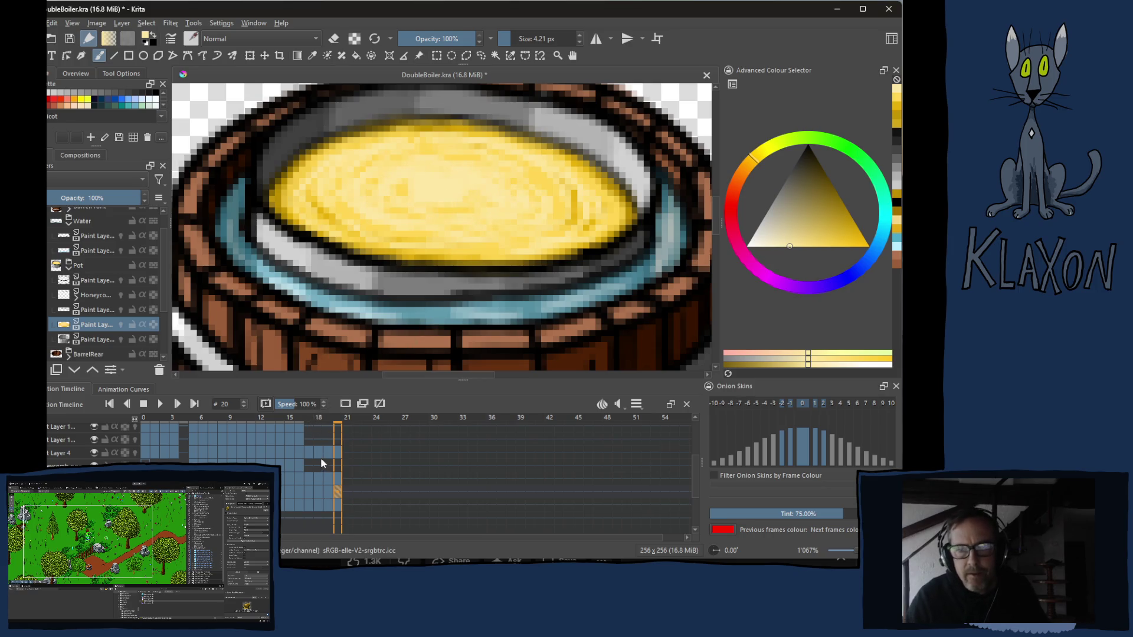
- Compare frames 17 and 20, select frame 21 on Layer 4 and play the animation
key(Left)
key(Left)
key(Left)
key(Right)
key(Right)
key(Right)
key(Right)
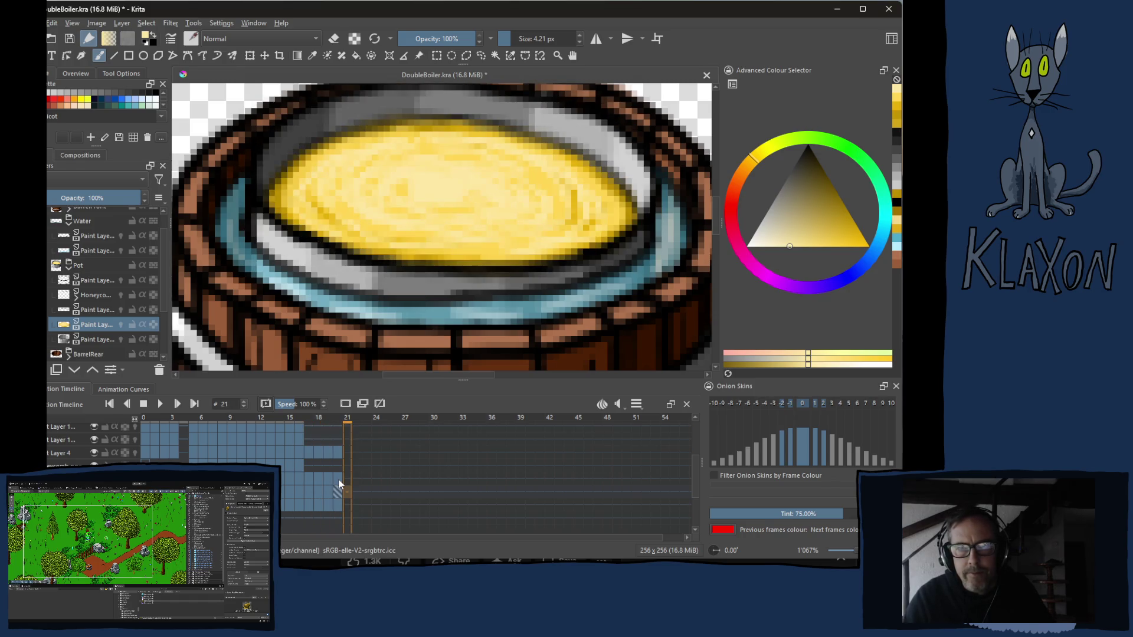
click(348, 450)
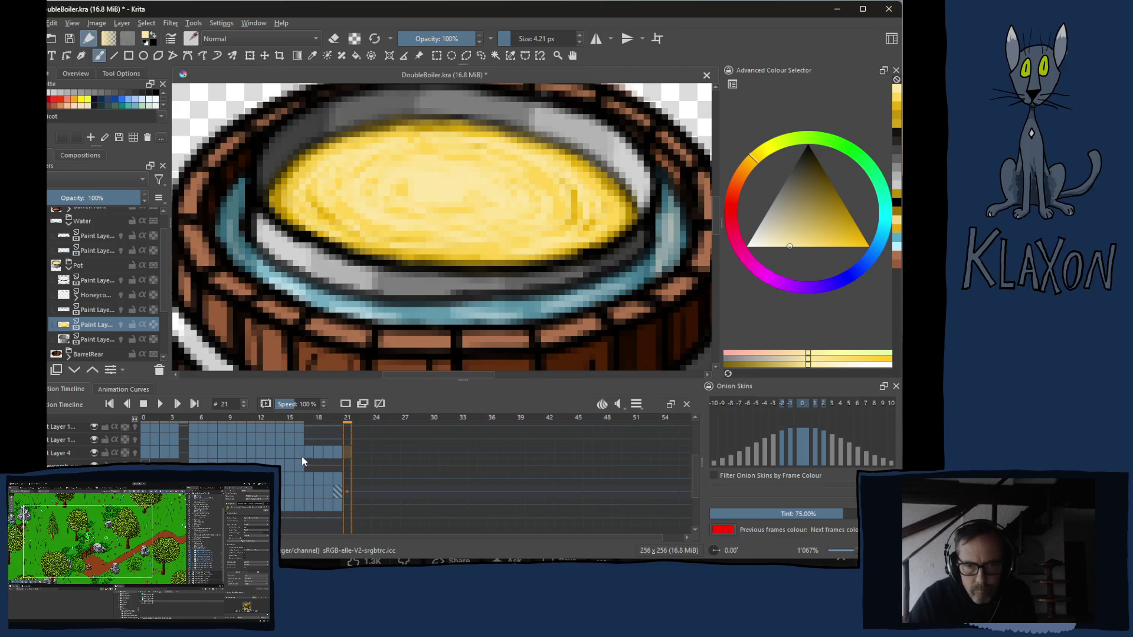
key(space)
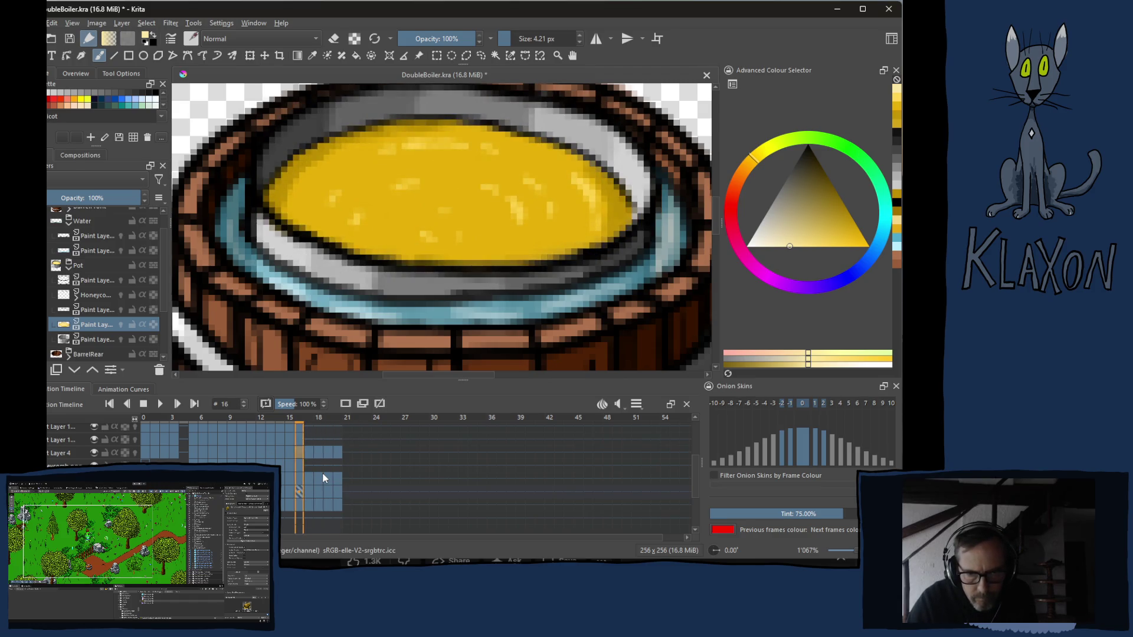
- Copy the Pot layer's keyframes and paste them from frame 21 onward
click(51, 452)
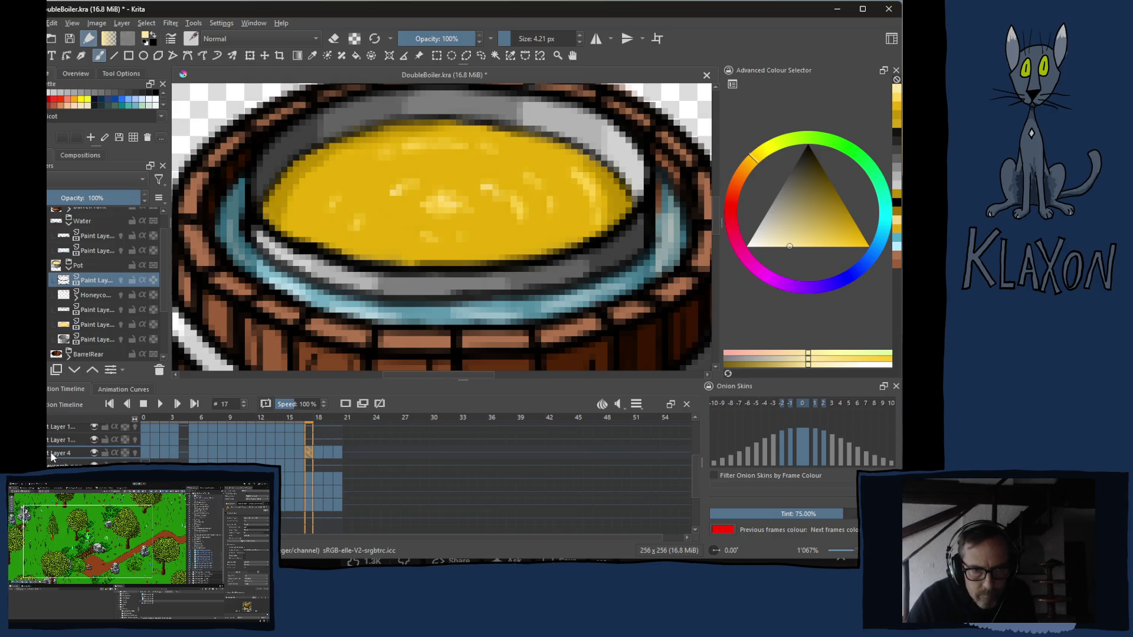
click(337, 456)
right_click(312, 456)
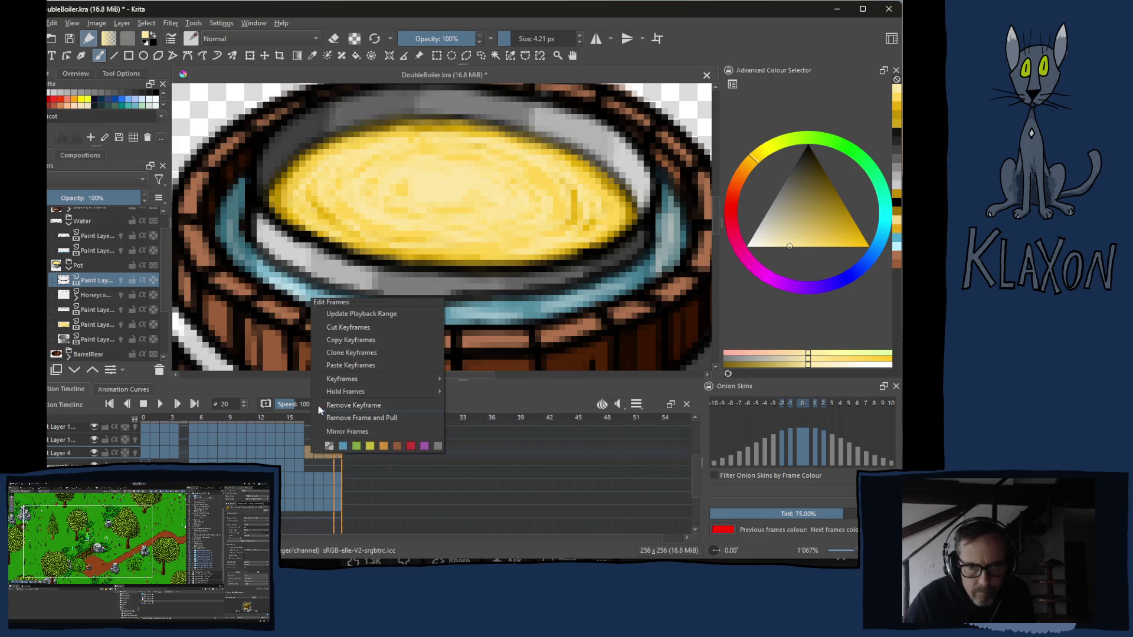
click(351, 341)
click(345, 455)
right_click(345, 450)
mouse_move(377, 508)
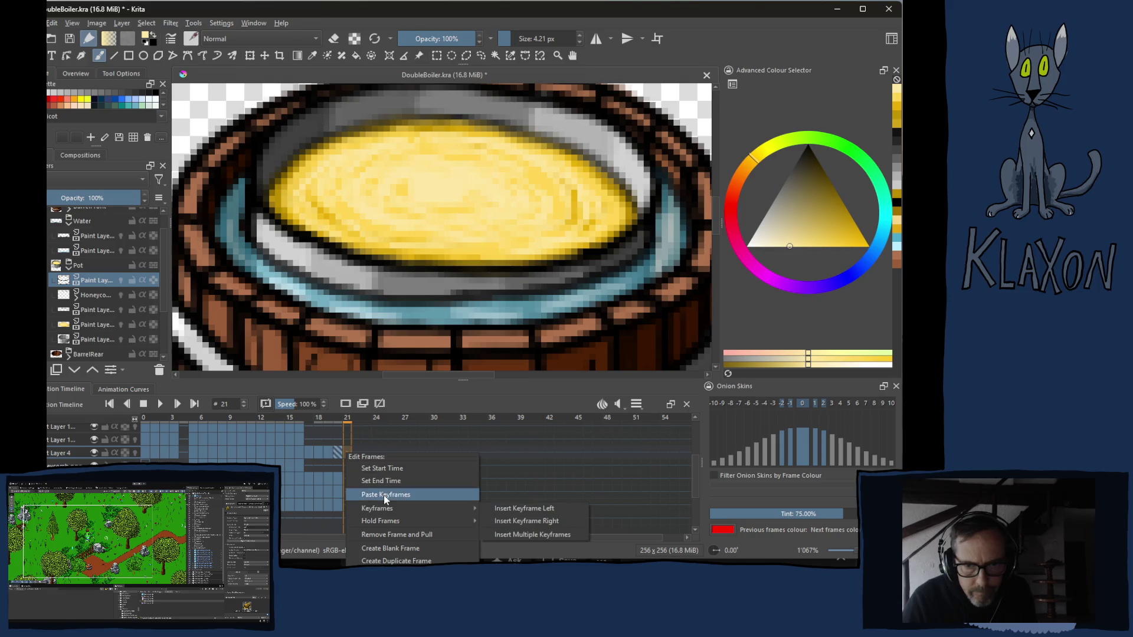
click(531, 514)
- Copy and paste the other row's keyframes from frame 21 onward and scrub through the new frames
click(308, 455)
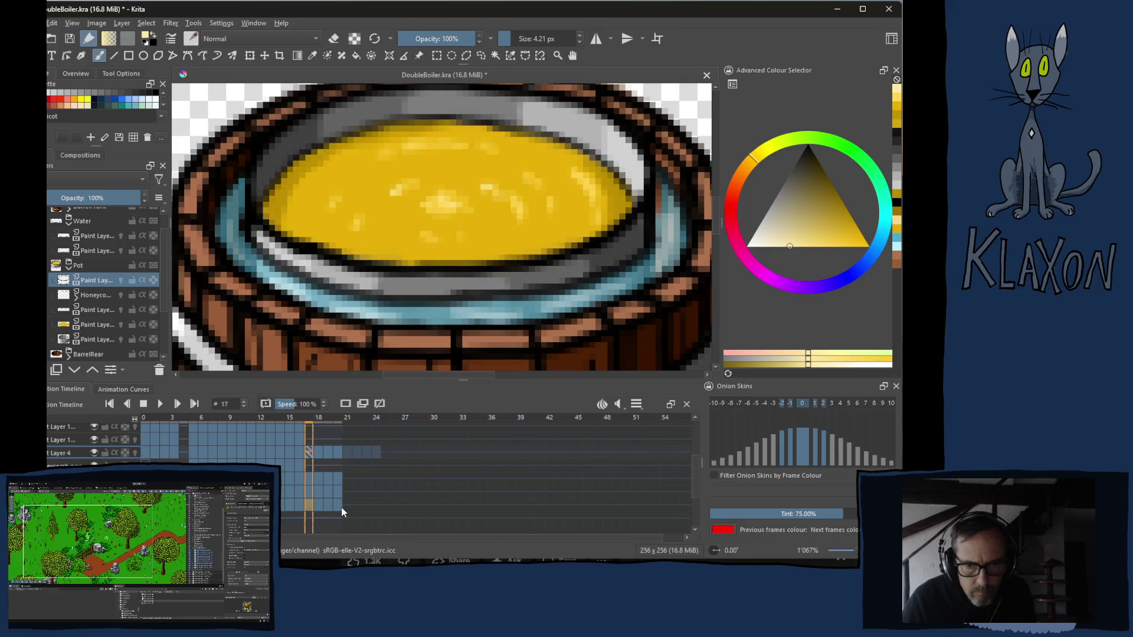
right_click(339, 504)
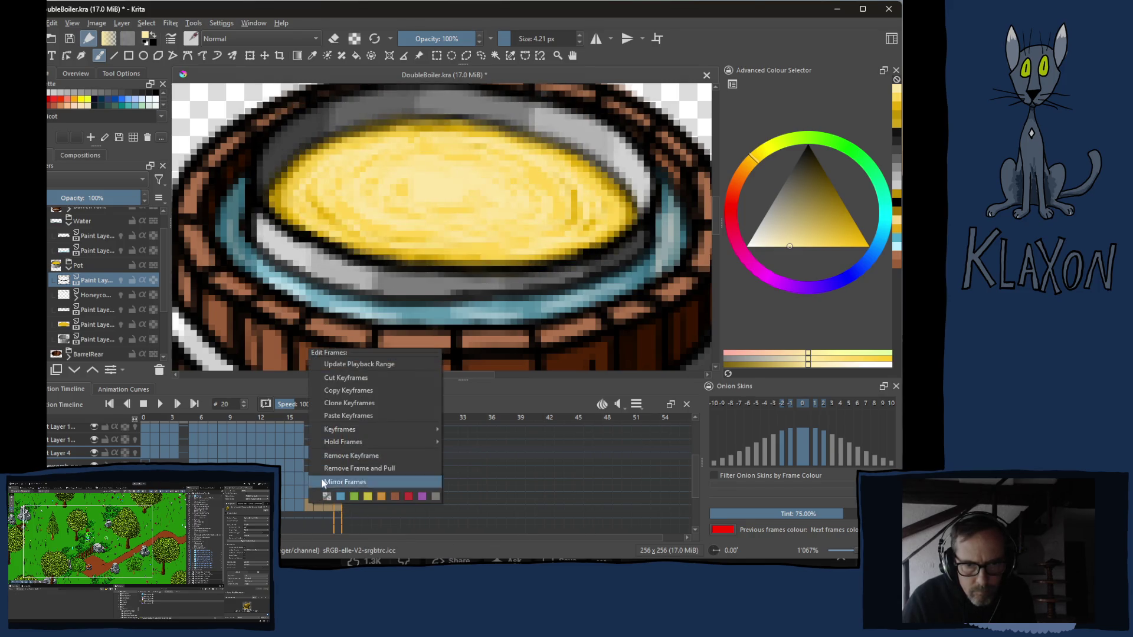
click(354, 391)
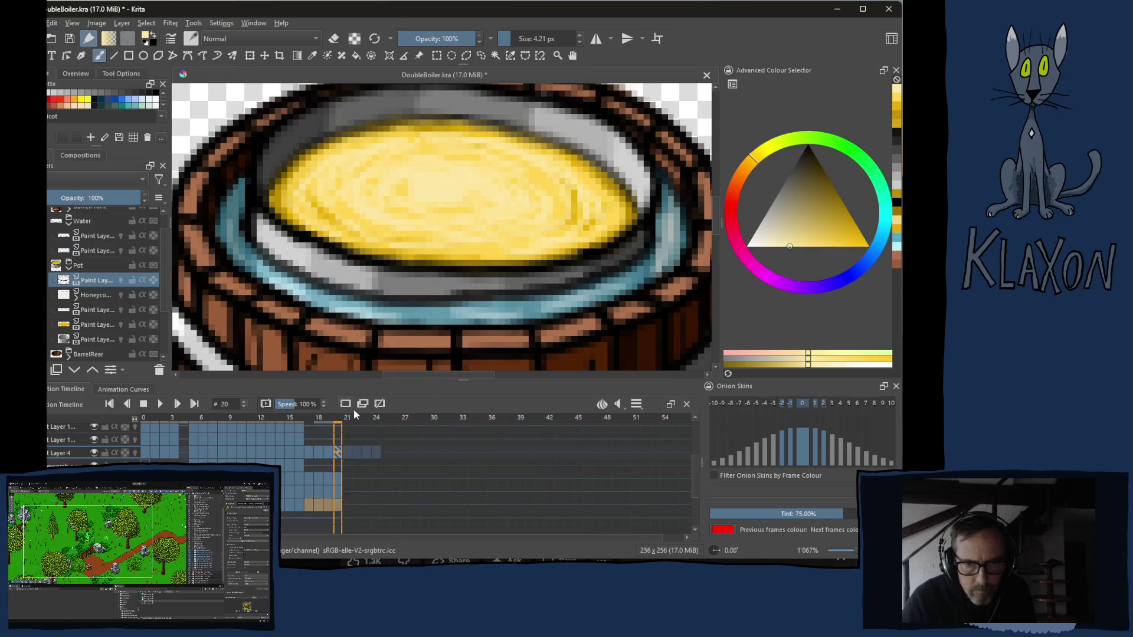
right_click(347, 503)
click(386, 416)
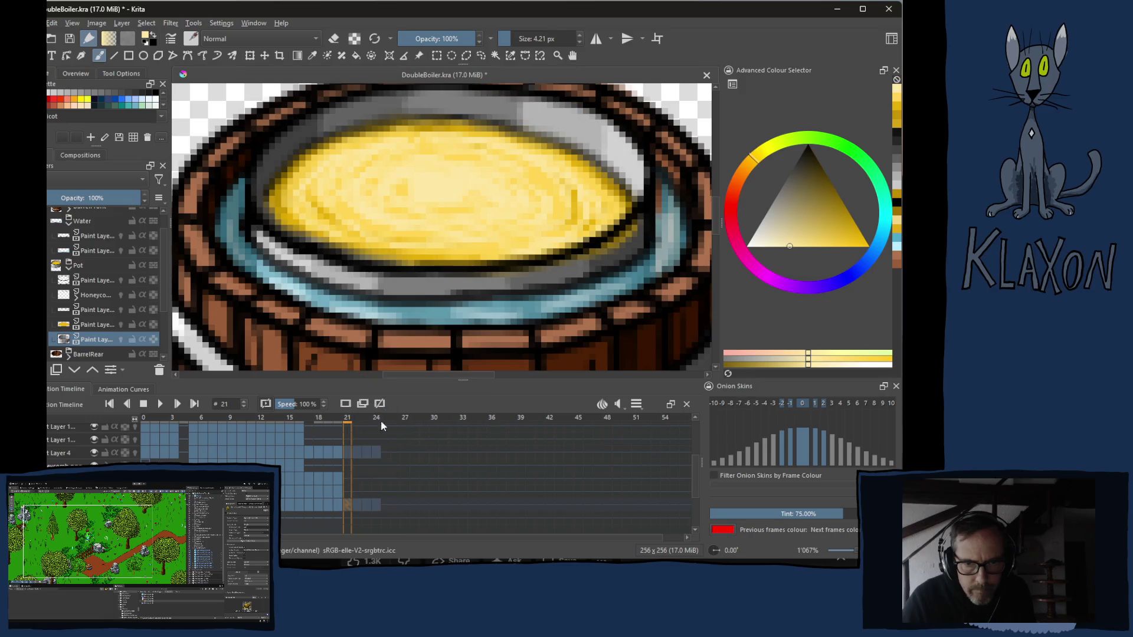
mouse_move(355, 423)
mouse_down()
mouse_move(385, 421)
mouse_move(337, 424)
mouse_up()
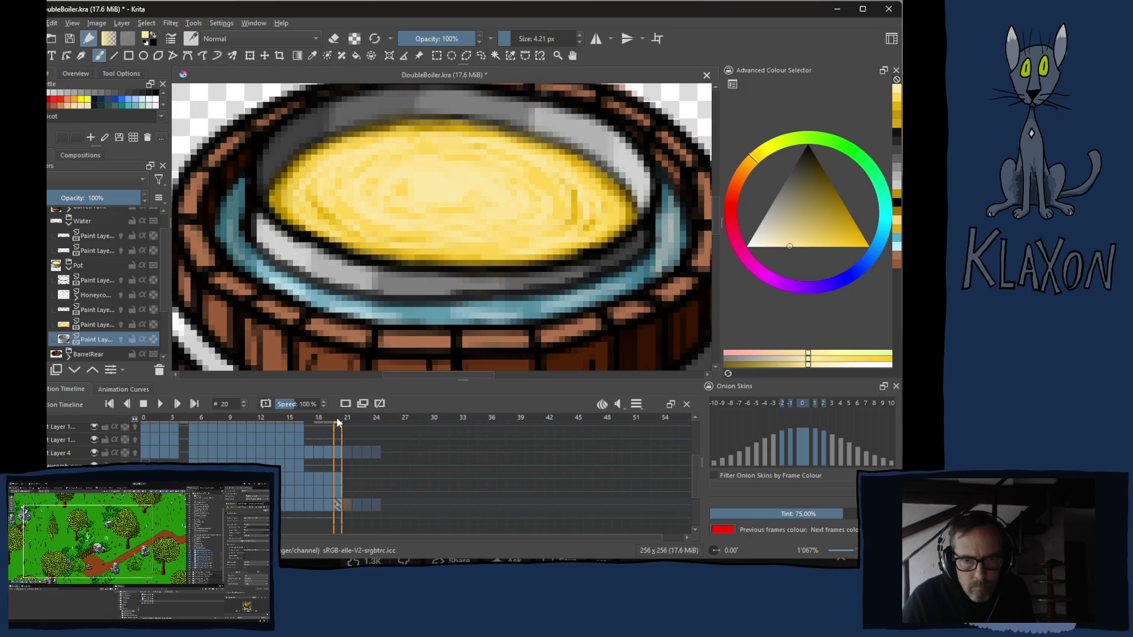
- Check and close the playback range and frame rate settings, scrubbing forward a couple of frames
click(638, 404)
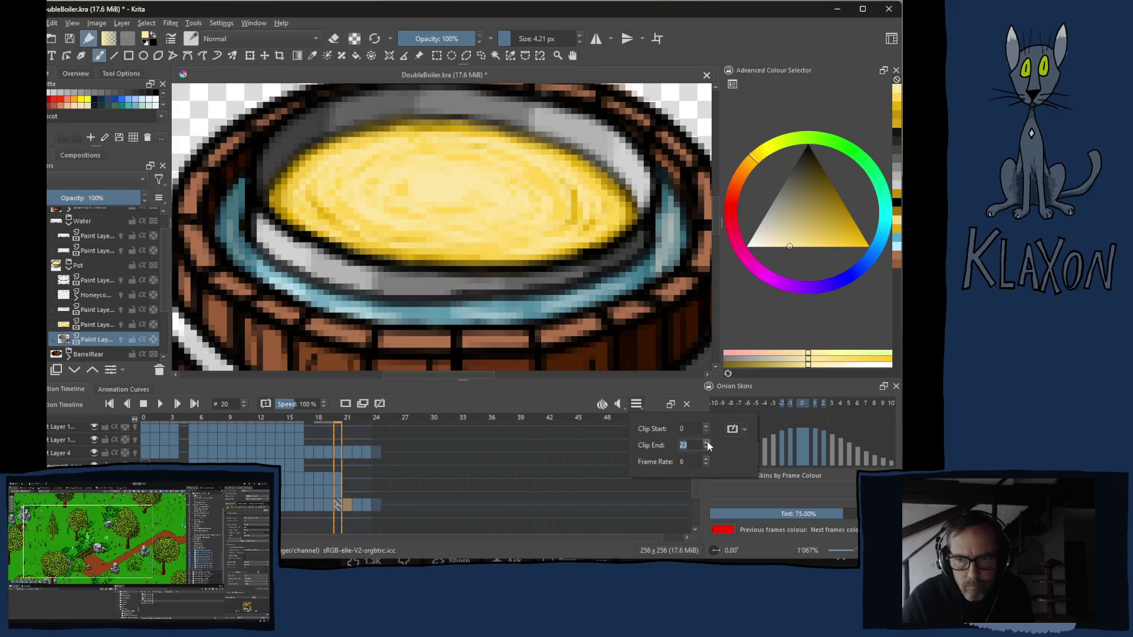
click(511, 424)
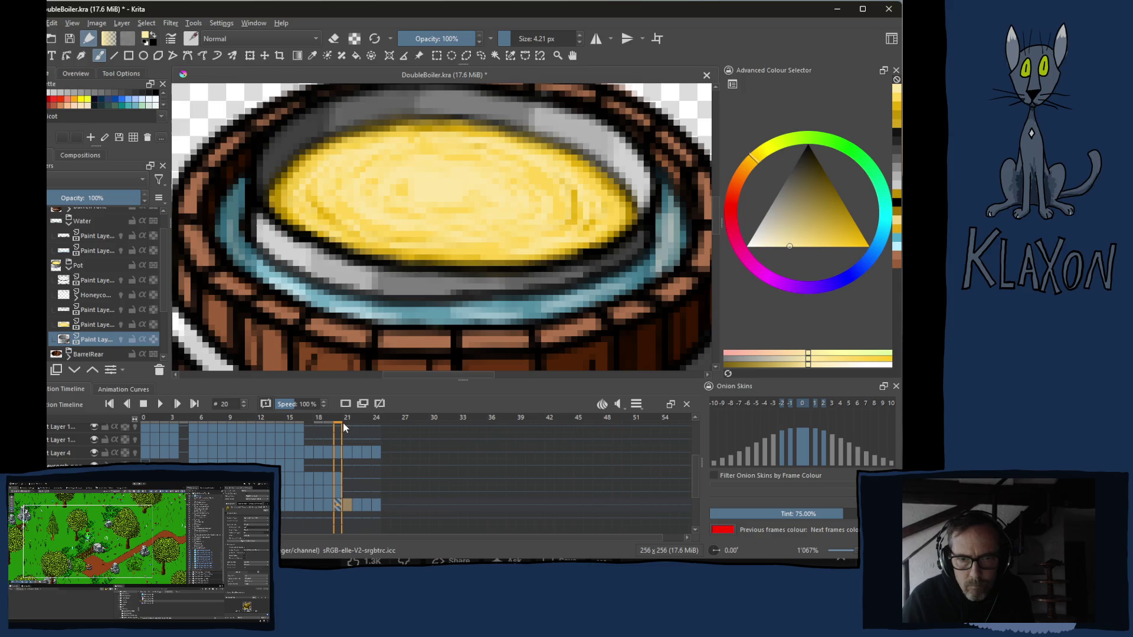
mouse_move(343, 428)
mouse_down()
mouse_move(377, 421)
mouse_move(340, 421)
mouse_up()
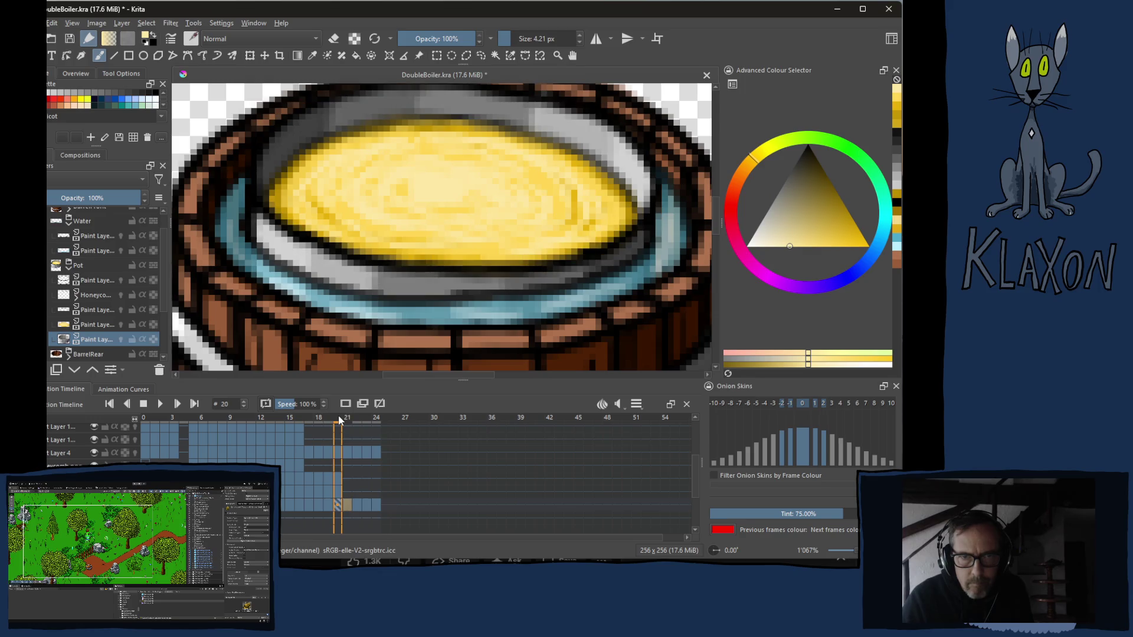
- Flip between frames 17 through 20 to compare the liquid, ending on frame 20's editing options
click(310, 475)
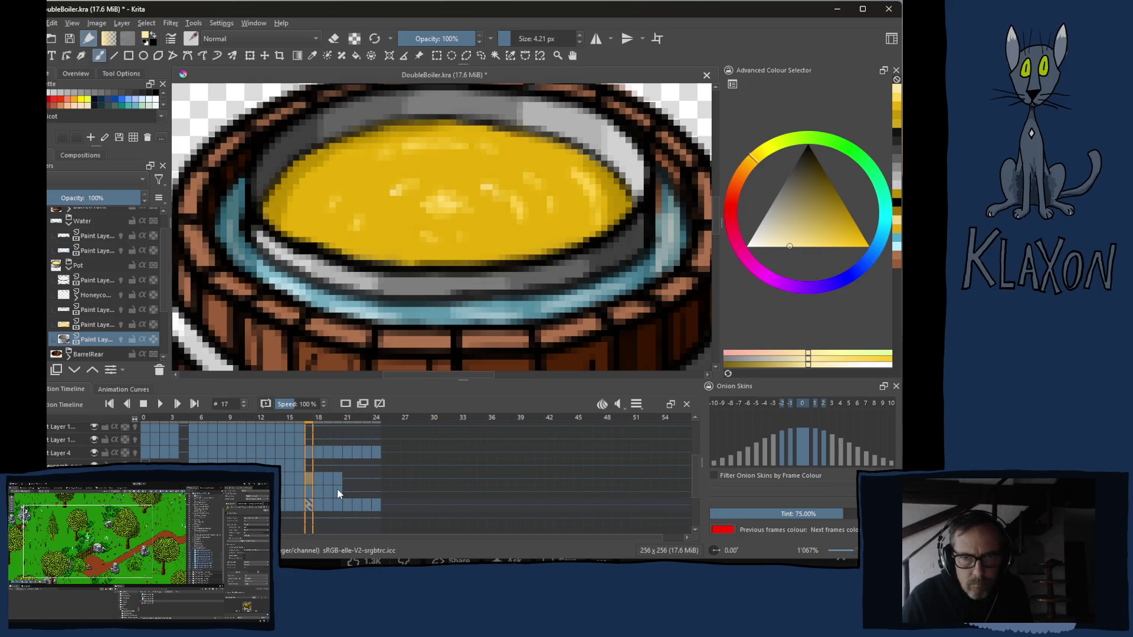
click(338, 494)
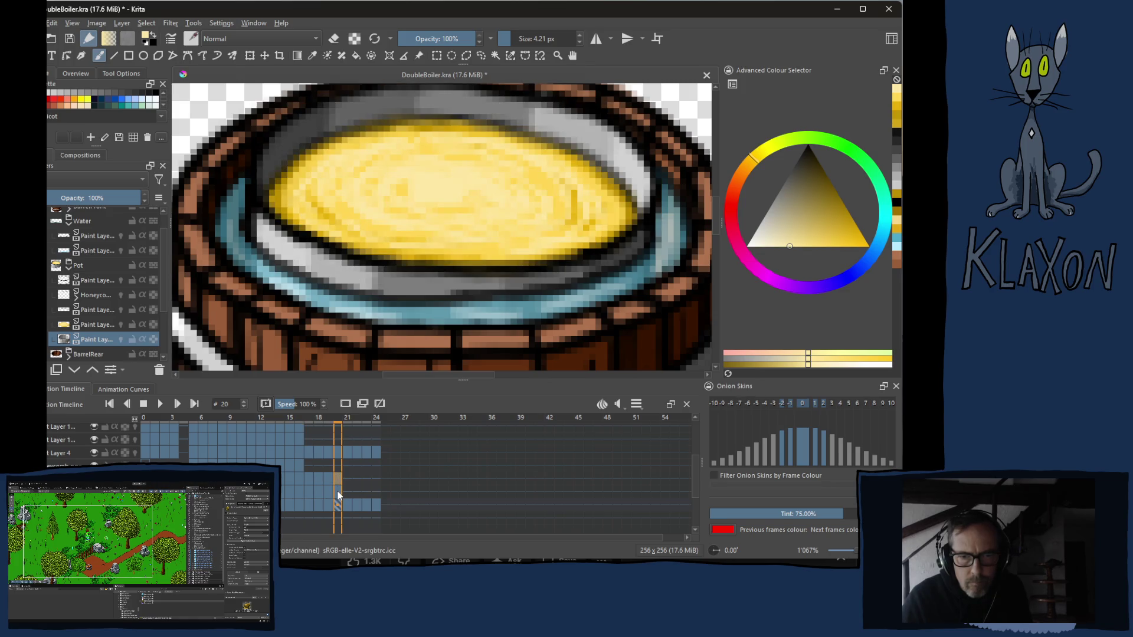
click(313, 479)
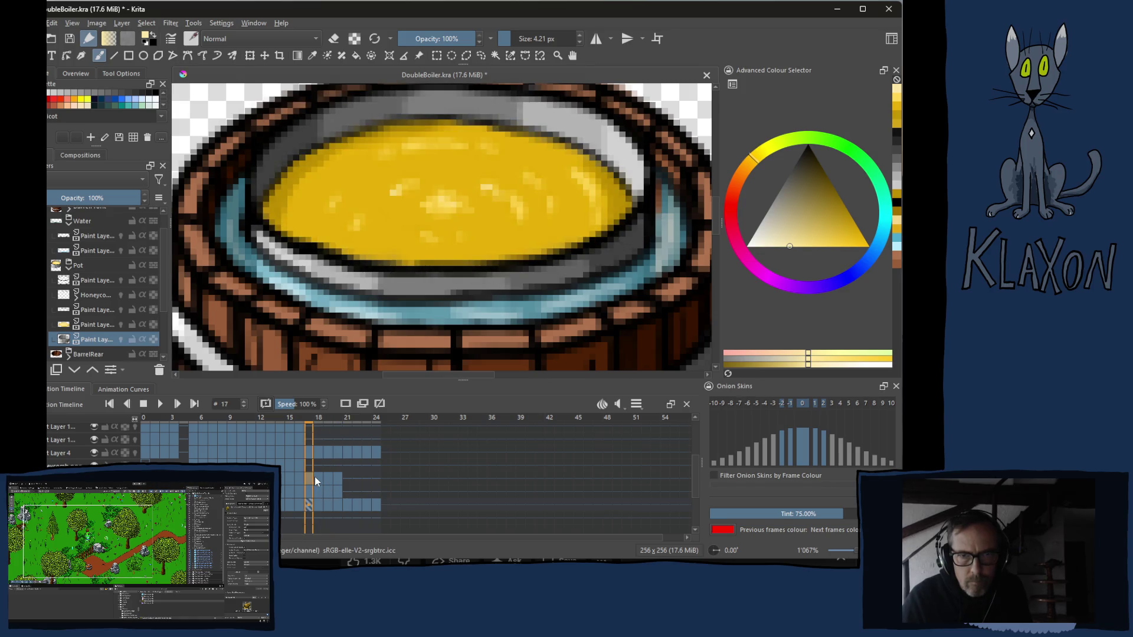
click(326, 426)
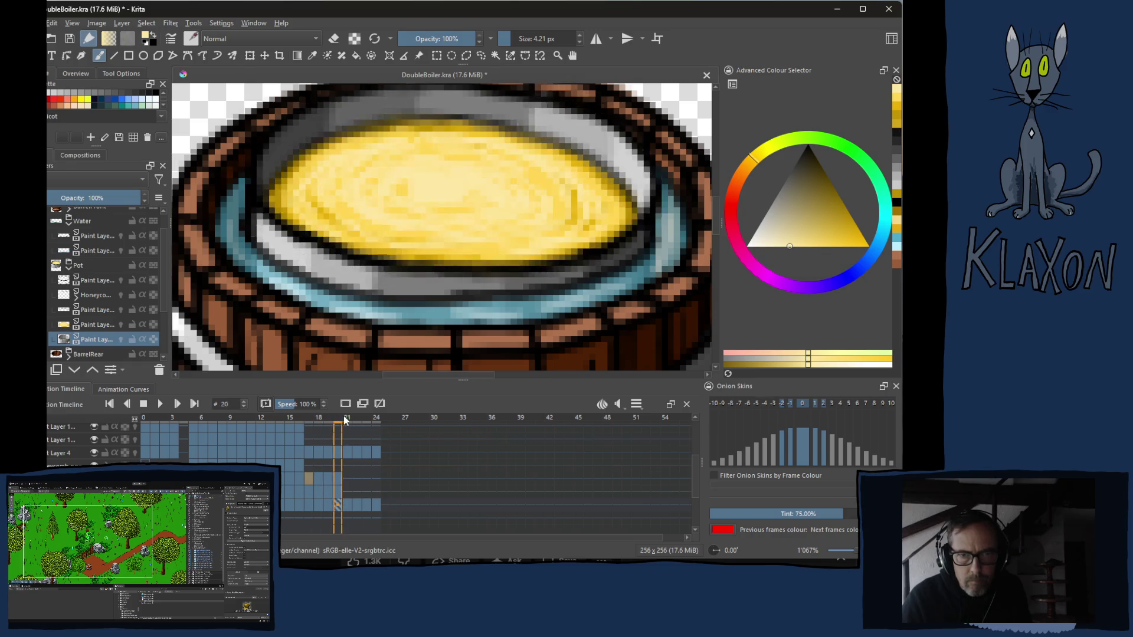
click(339, 425)
click(308, 472)
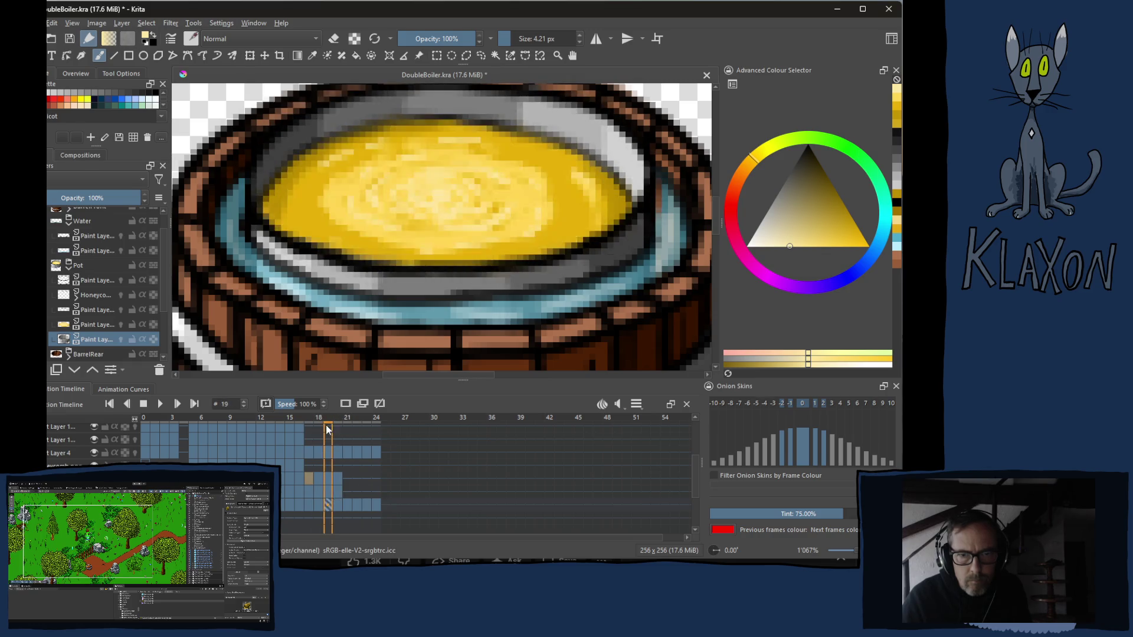
click(337, 481)
right_click(314, 477)
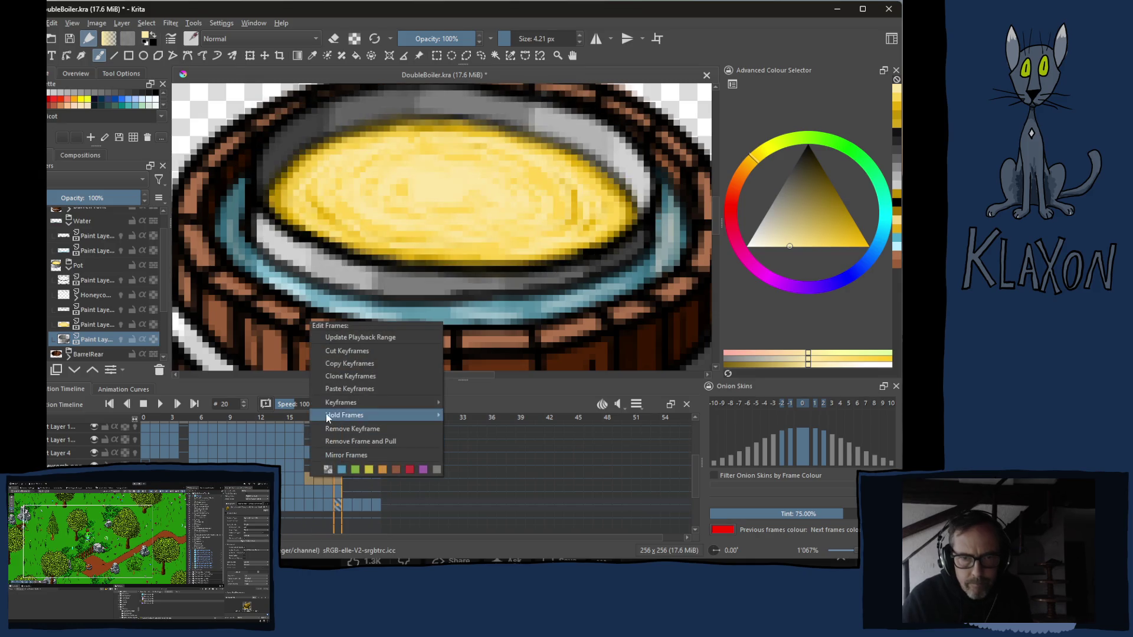
- Create a new keyframe at frame 21 on the liquid layer
click(371, 366)
click(348, 478)
right_click(347, 478)
click(392, 396)
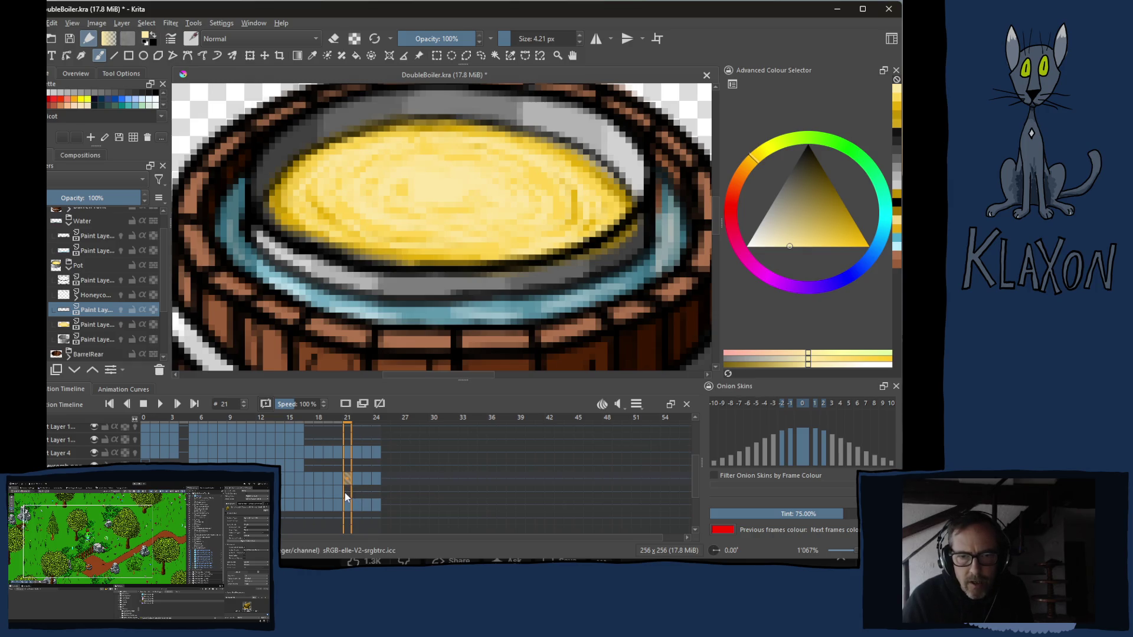
- Compare frames 17 and 20, then copy the selected liquid keyframes up to frame 20
click(310, 497)
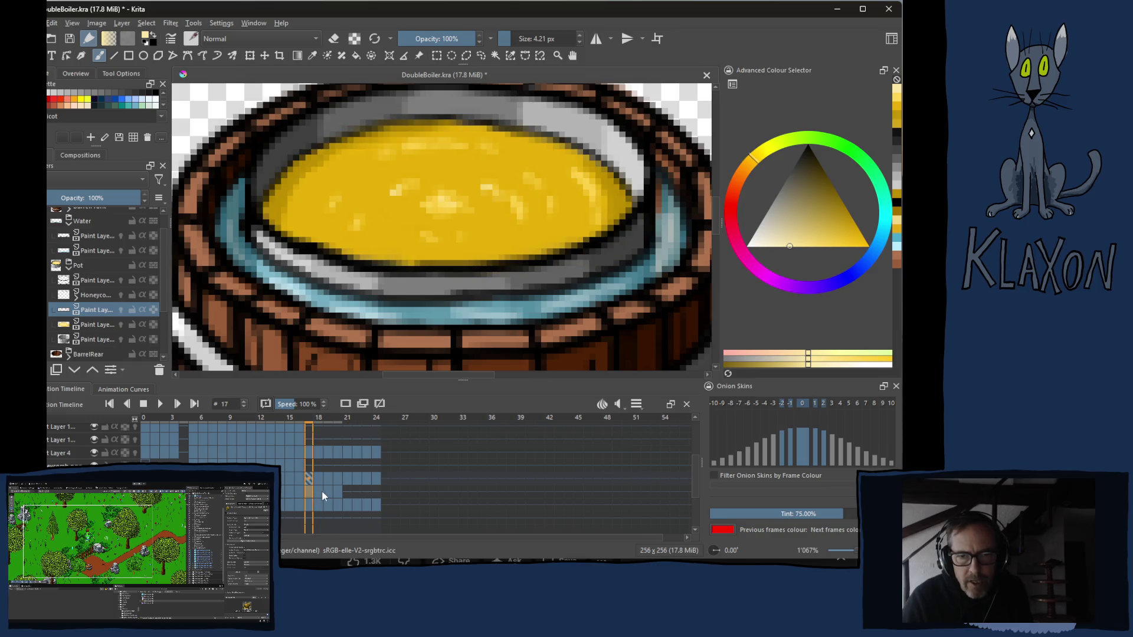
click(339, 492)
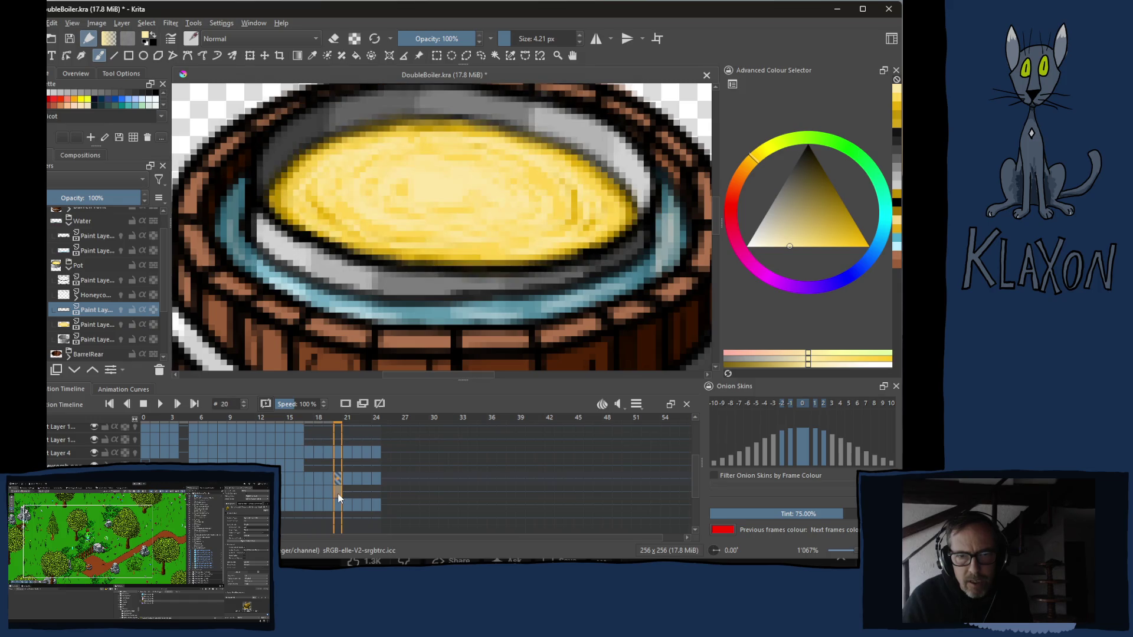
click(309, 493)
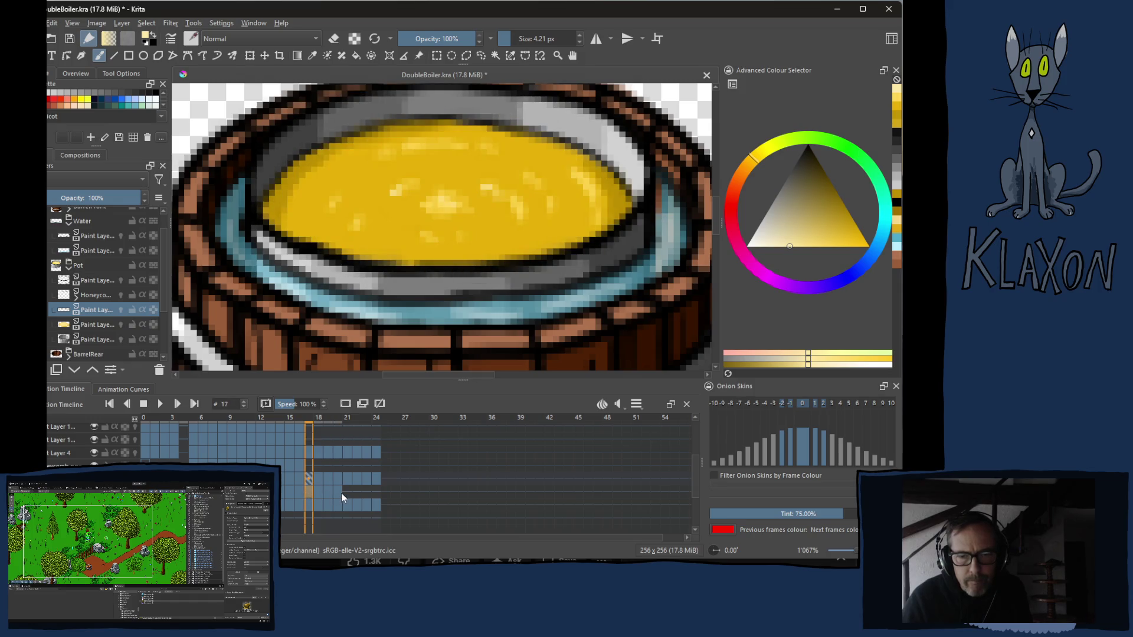
shift+click(339, 495)
right_click(308, 492)
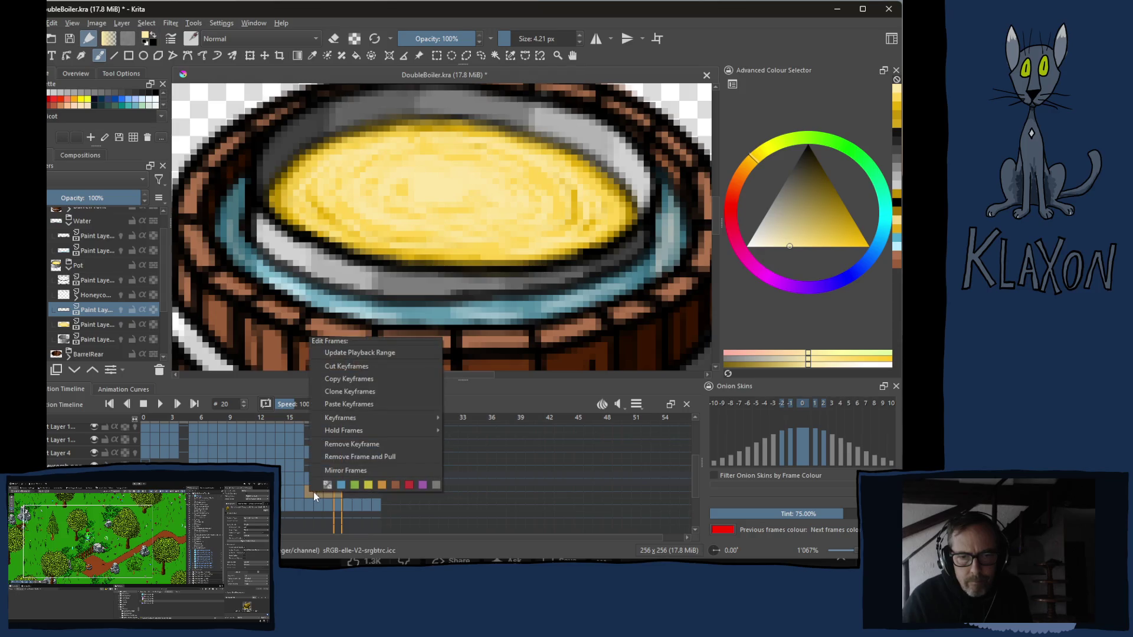
click(355, 381)
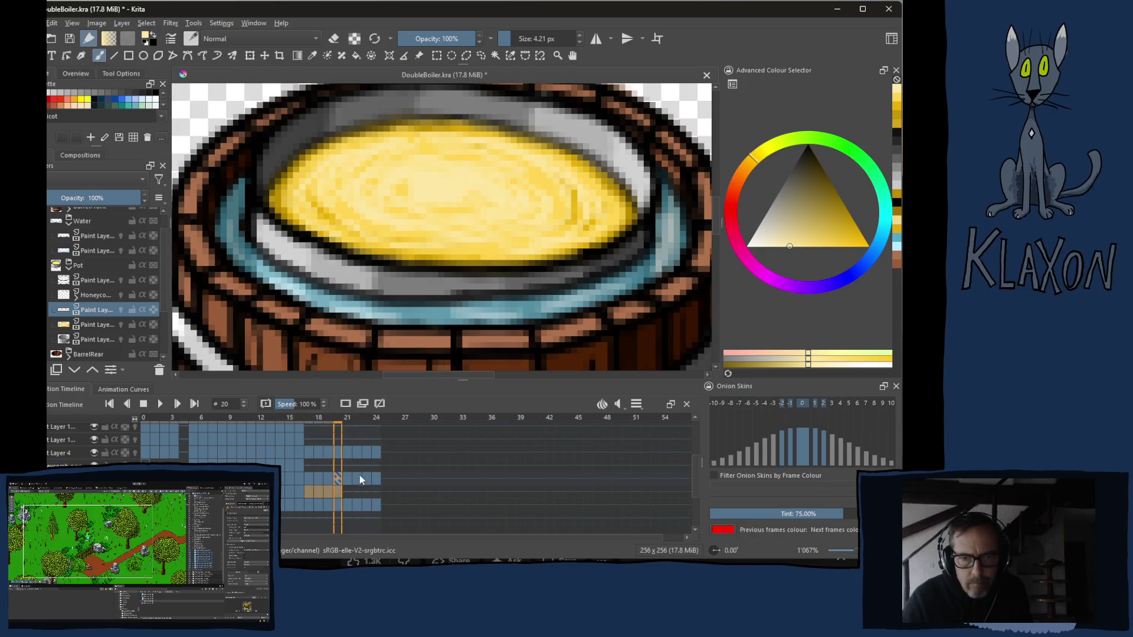
- Paste the copied liquid keyframe at frame 21 and move back to frame 17
click(347, 497)
right_click(350, 493)
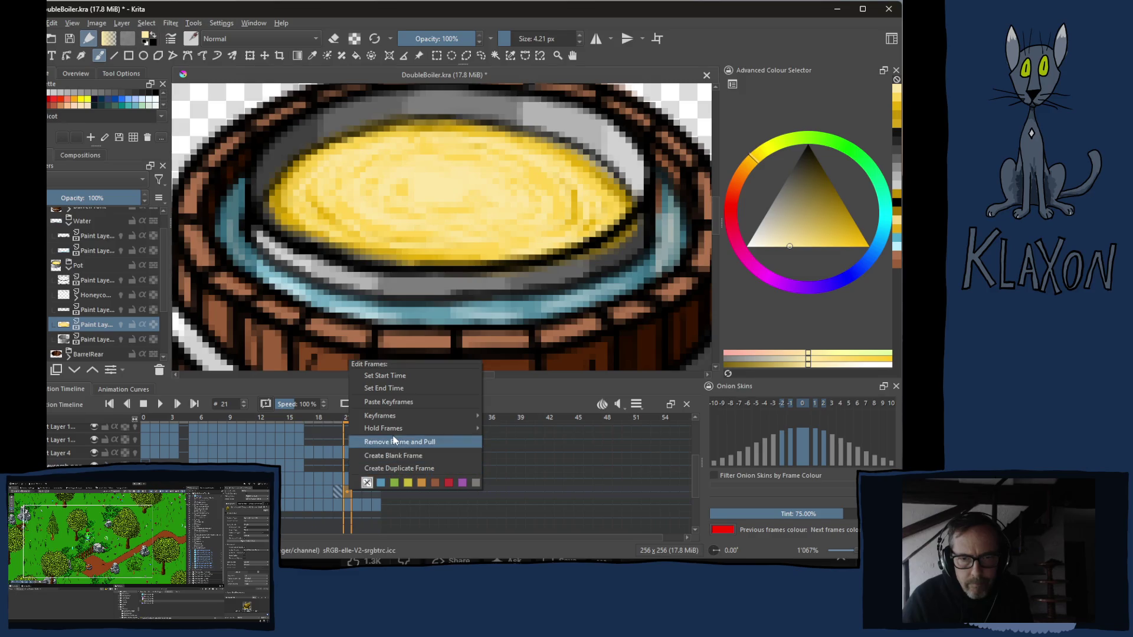
click(401, 403)
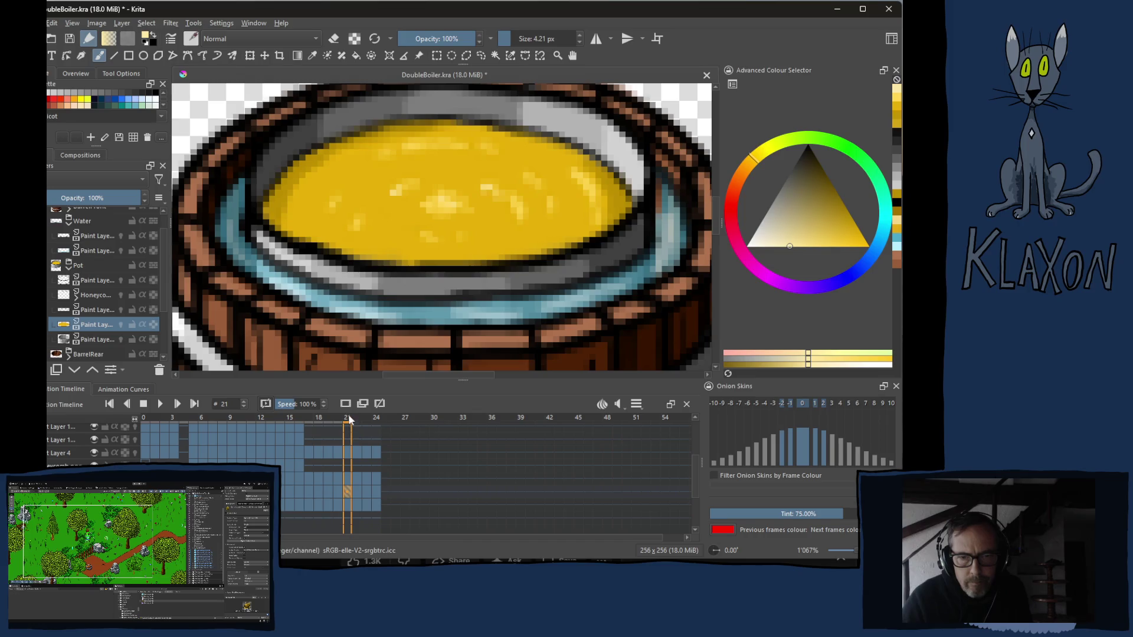
mouse_move(348, 423)
mouse_down()
mouse_move(310, 429)
mouse_move(348, 434)
mouse_up()
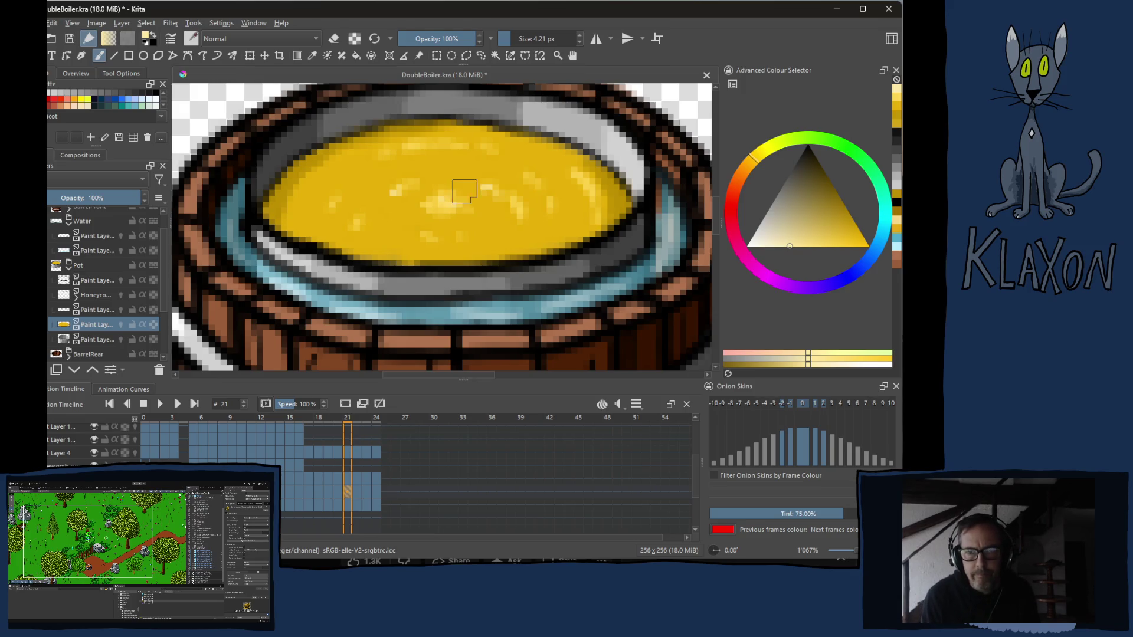
- Glance at the pop-up palette and compare frame 20 before returning to frame 21
right_click(456, 201)
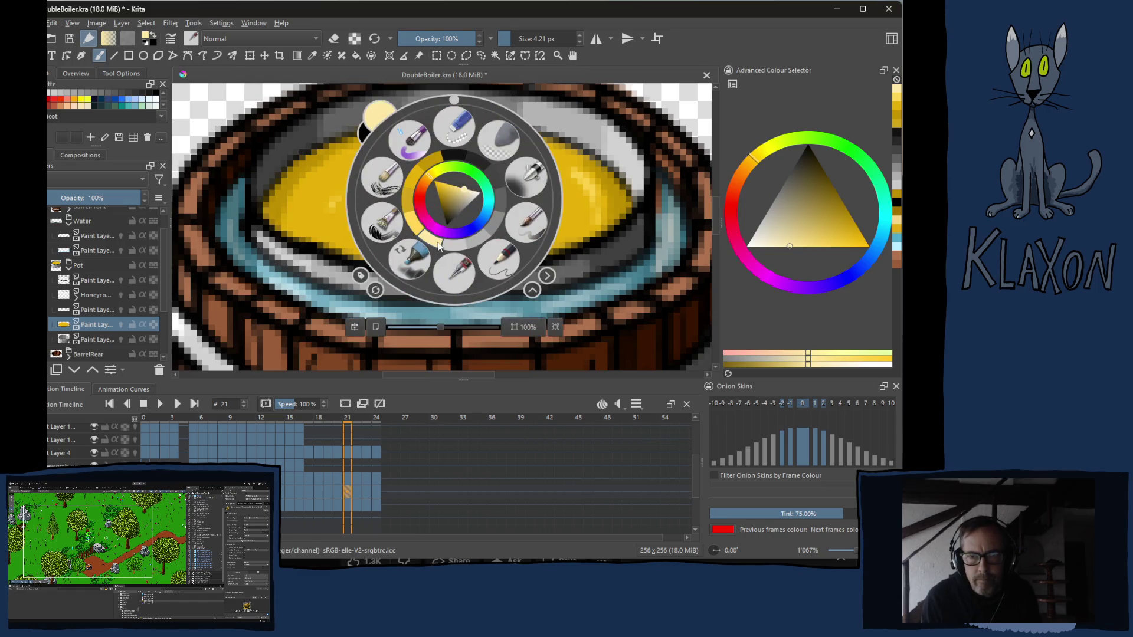
right_click(340, 270)
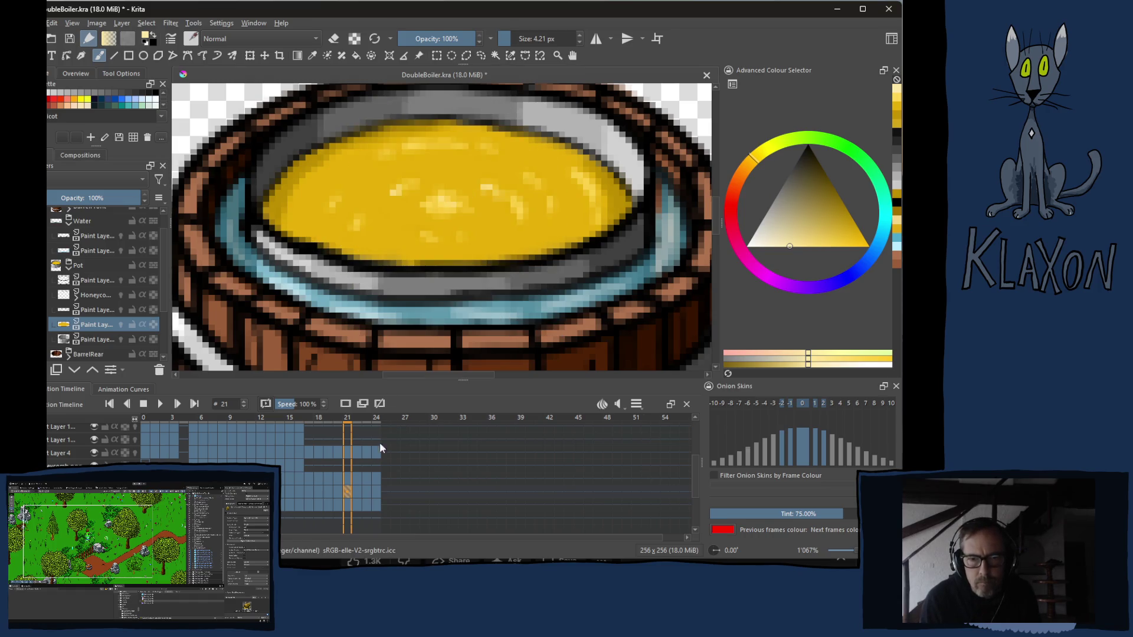
click(336, 478)
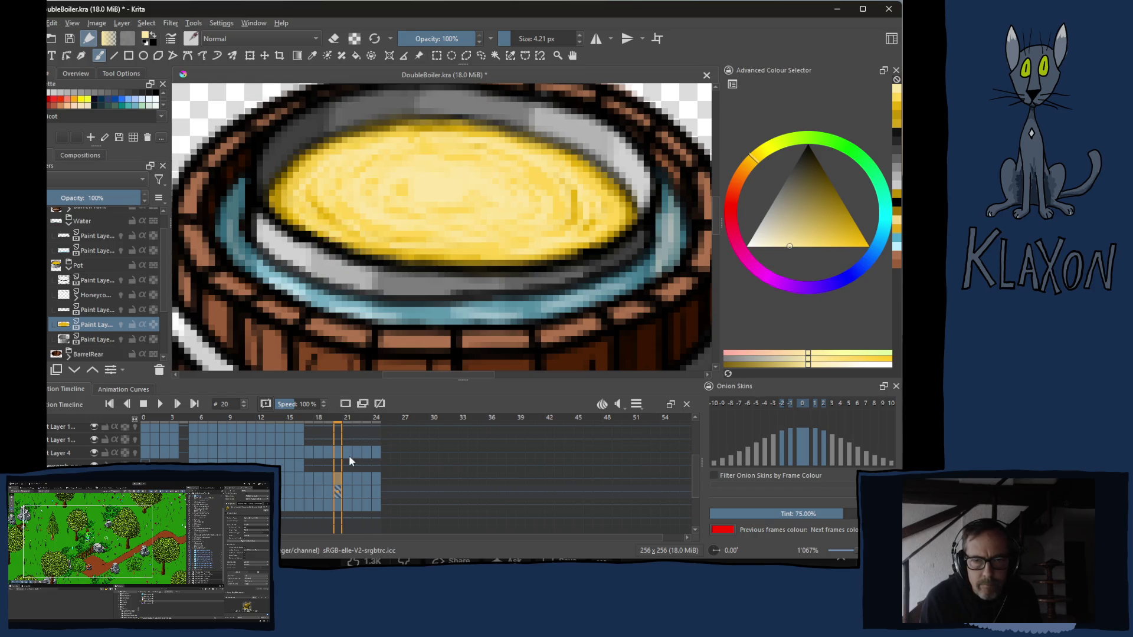
click(350, 490)
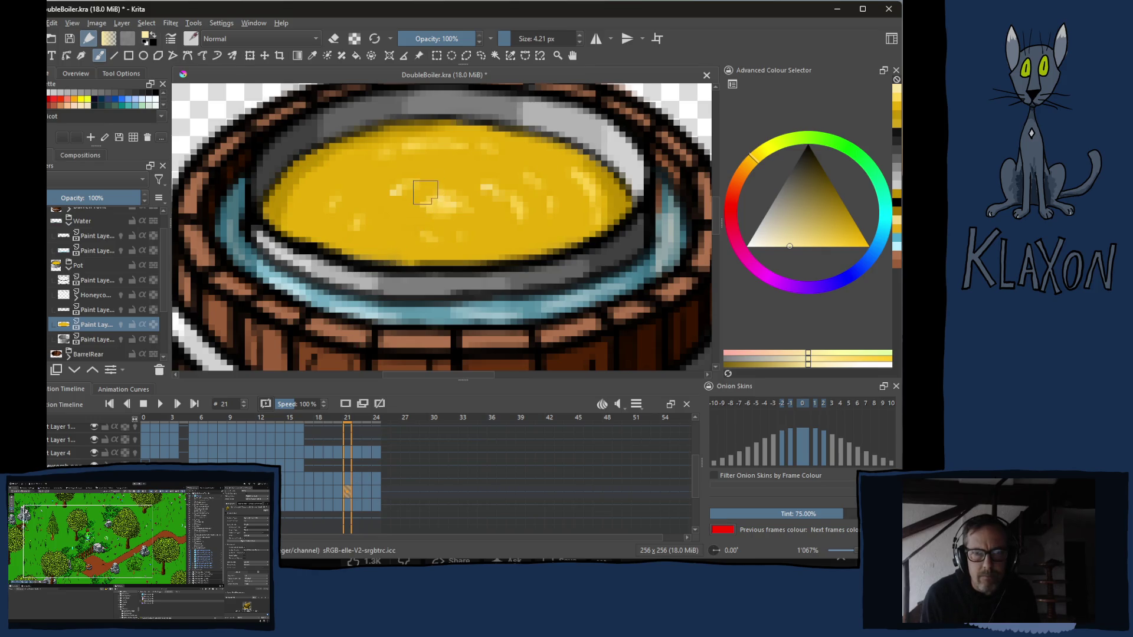
- Pick a lighter yellow from the pop-up palette and brush it over frame 21's liquid
right_click(425, 193)
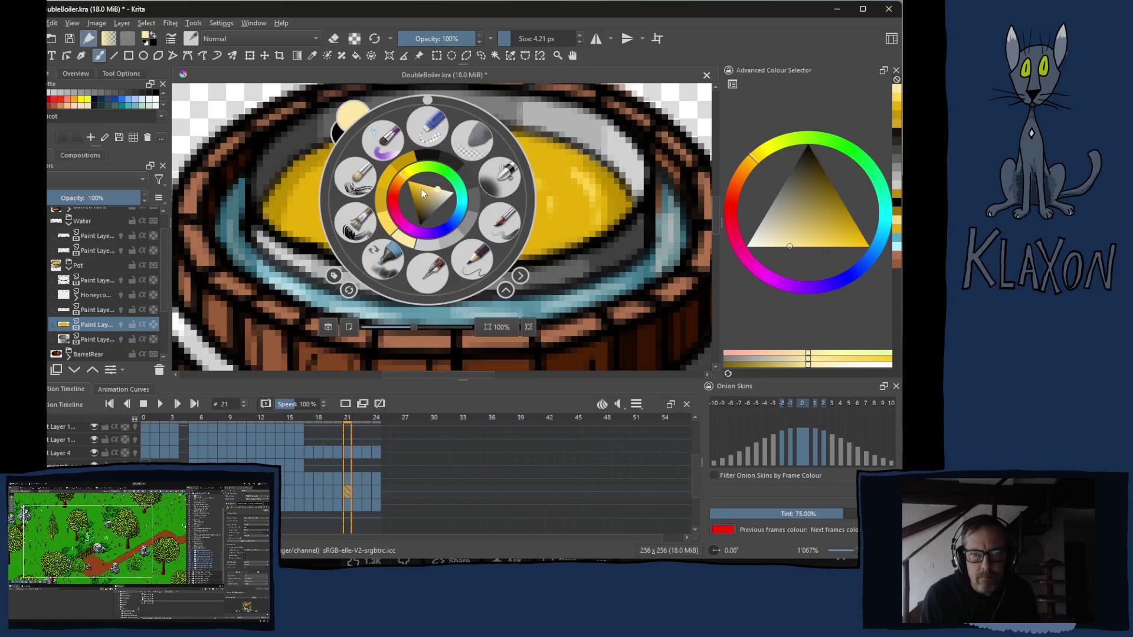
click(394, 237)
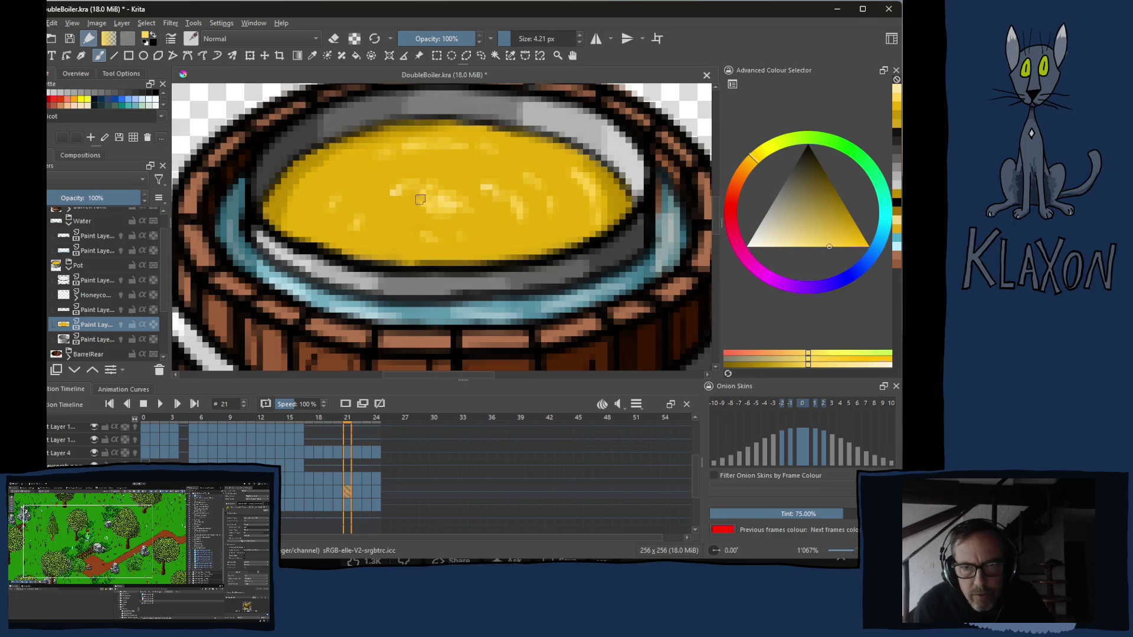
mouse_move(413, 205)
mouse_down()
mouse_move(443, 203)
mouse_move(416, 222)
mouse_up()
mouse_move(477, 186)
mouse_down()
mouse_move(407, 203)
mouse_move(422, 225)
mouse_move(389, 177)
mouse_move(337, 178)
mouse_move(310, 160)
mouse_move(275, 199)
mouse_move(314, 232)
mouse_move(384, 244)
mouse_move(324, 217)
mouse_move(327, 194)
mouse_move(410, 133)
mouse_move(496, 133)
mouse_move(593, 173)
mouse_move(615, 209)
mouse_move(602, 226)
mouse_move(531, 243)
mouse_move(567, 233)
mouse_move(461, 250)
mouse_move(354, 248)
mouse_move(340, 217)
mouse_move(362, 177)
mouse_move(496, 155)
mouse_move(477, 186)
mouse_move(482, 213)
mouse_move(534, 220)
mouse_move(585, 208)
mouse_move(532, 190)
mouse_move(539, 164)
mouse_move(494, 166)
mouse_up()
- Flip between neighbouring frames and switch to a different brush preset from the pop-up palette
key(Right)
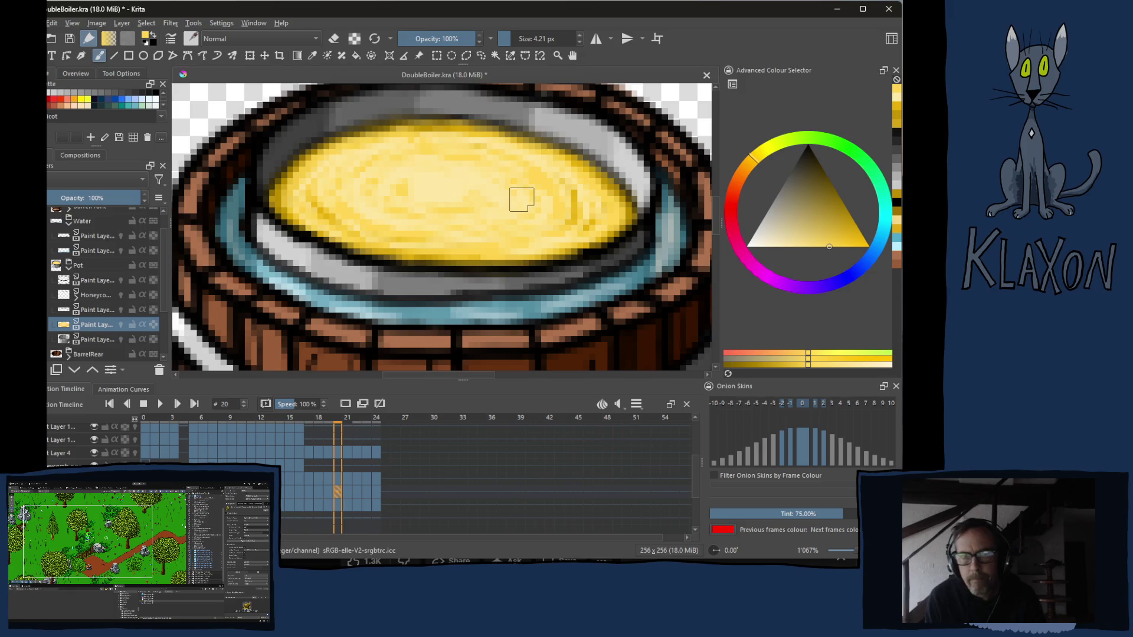
key(Left)
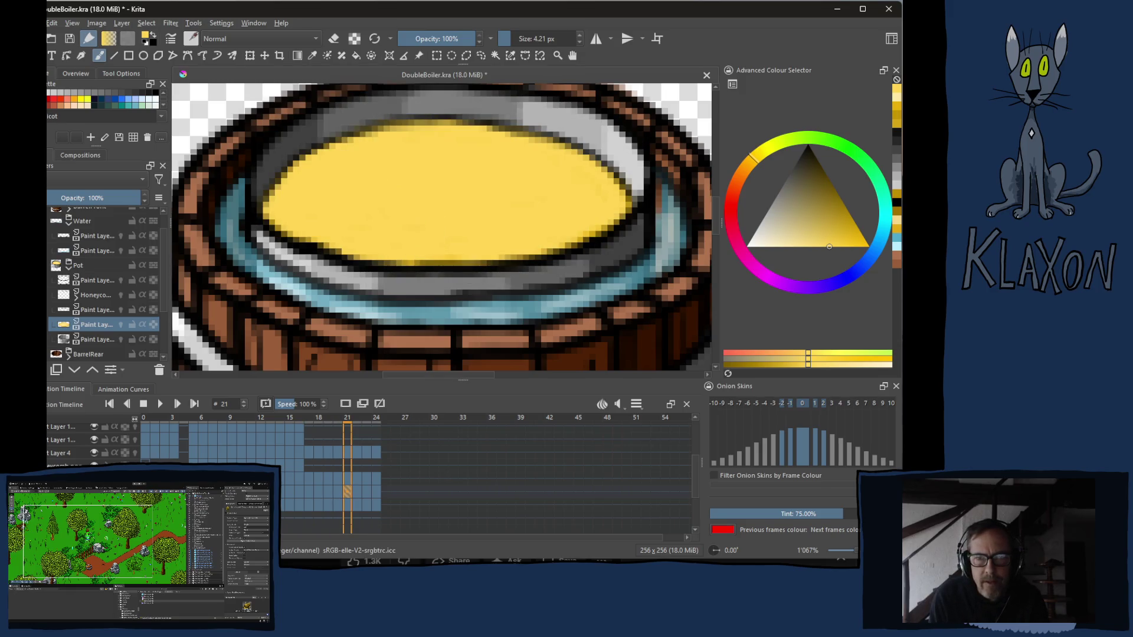
right_click(397, 201)
click(368, 250)
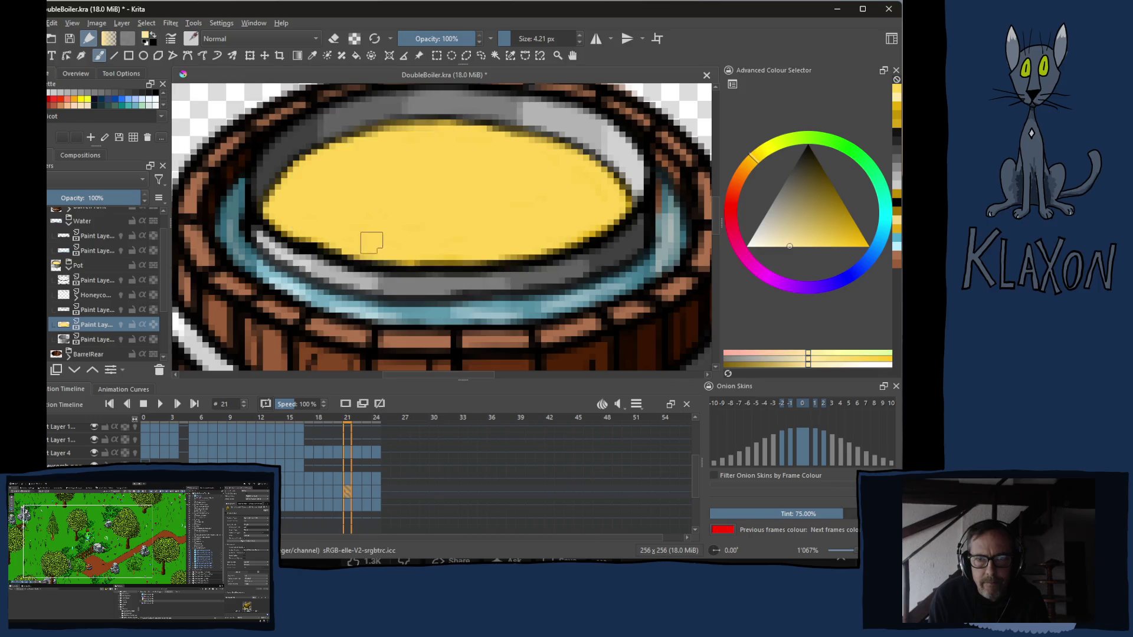
- Paint light yellow swirl strokes across the upper, right and lower liquid on frame 21
mouse_move(423, 193)
mouse_down()
mouse_move(462, 199)
mouse_move(468, 173)
mouse_up()
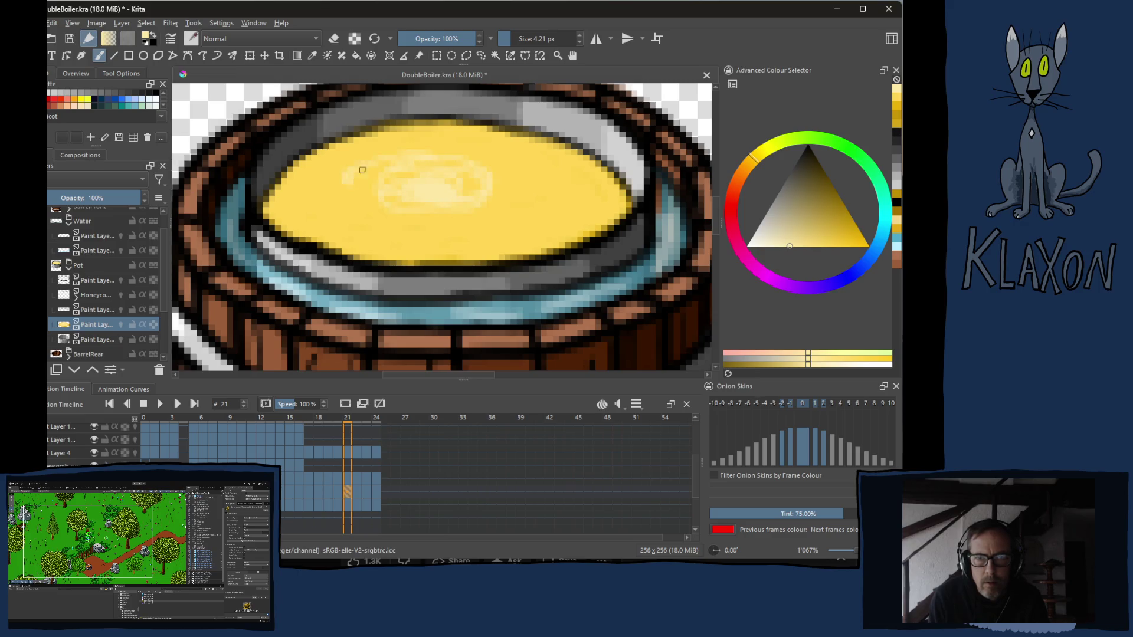
mouse_move(463, 211)
mouse_down()
mouse_move(479, 177)
mouse_move(531, 213)
mouse_move(463, 181)
mouse_move(398, 177)
mouse_move(364, 234)
mouse_move(337, 182)
mouse_move(359, 218)
mouse_move(460, 243)
mouse_move(487, 200)
mouse_move(540, 173)
mouse_move(589, 207)
mouse_move(556, 153)
mouse_up()
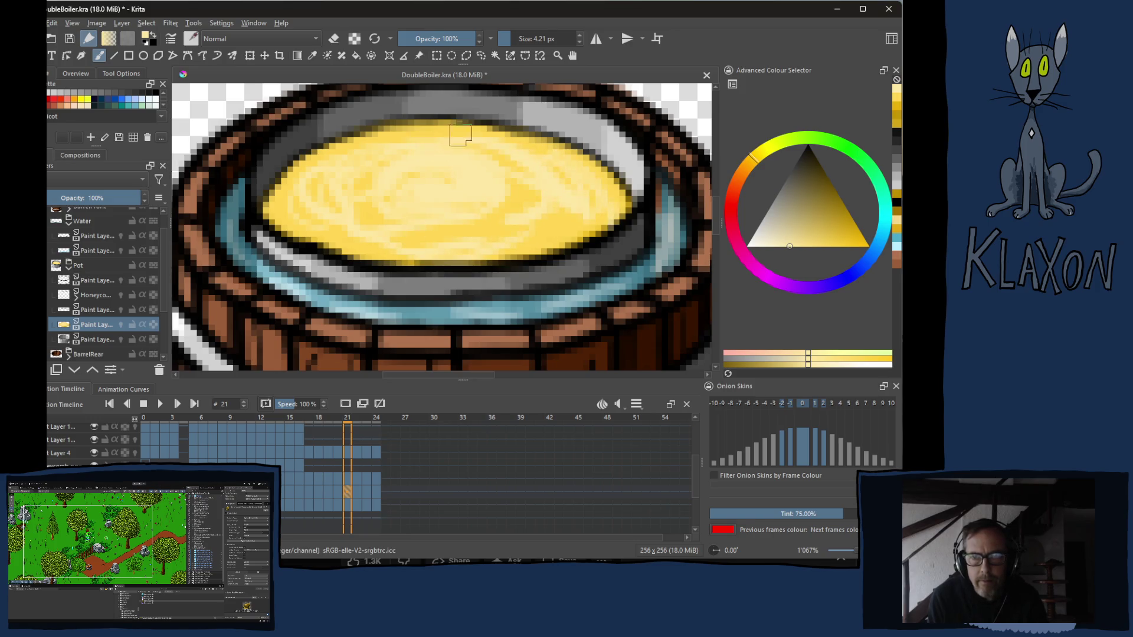
drag(399, 238, 488, 236)
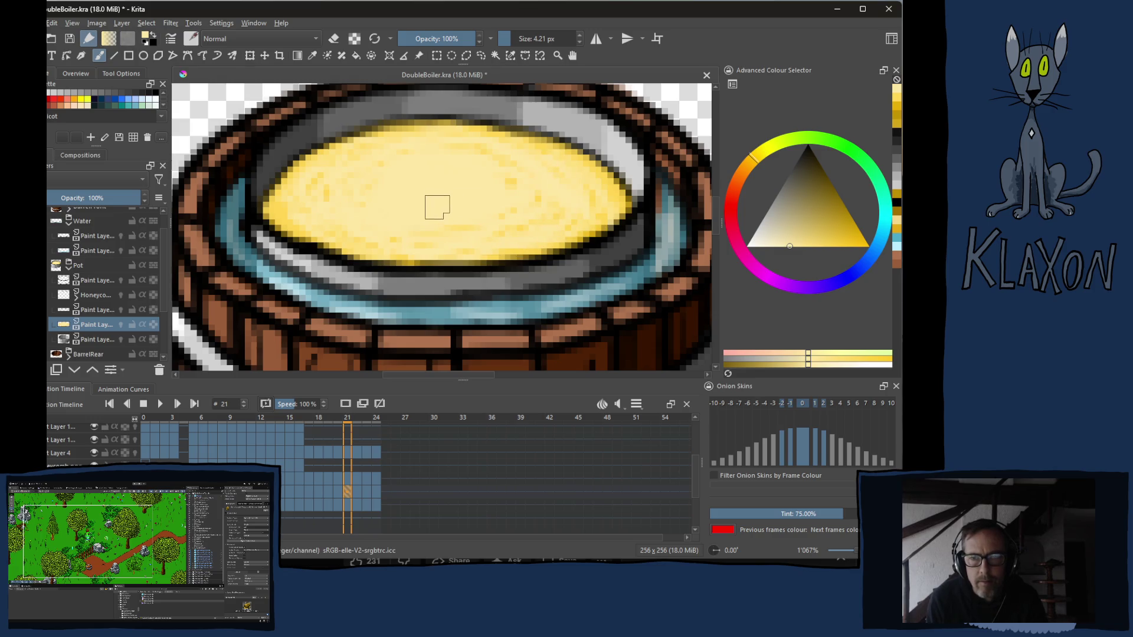
key(Left)
- Flip frames to compare the liquid and pick a recently used yellow from the pop-up palette
key(Right)
key(Left)
key(e)
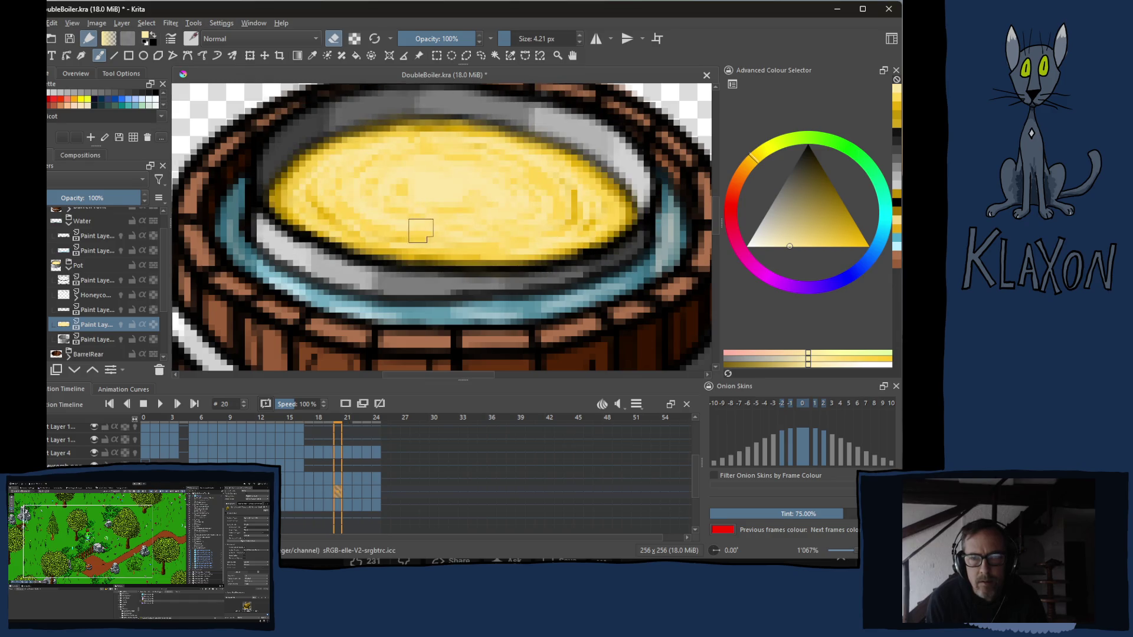
key(Right)
key(e)
right_click(410, 216)
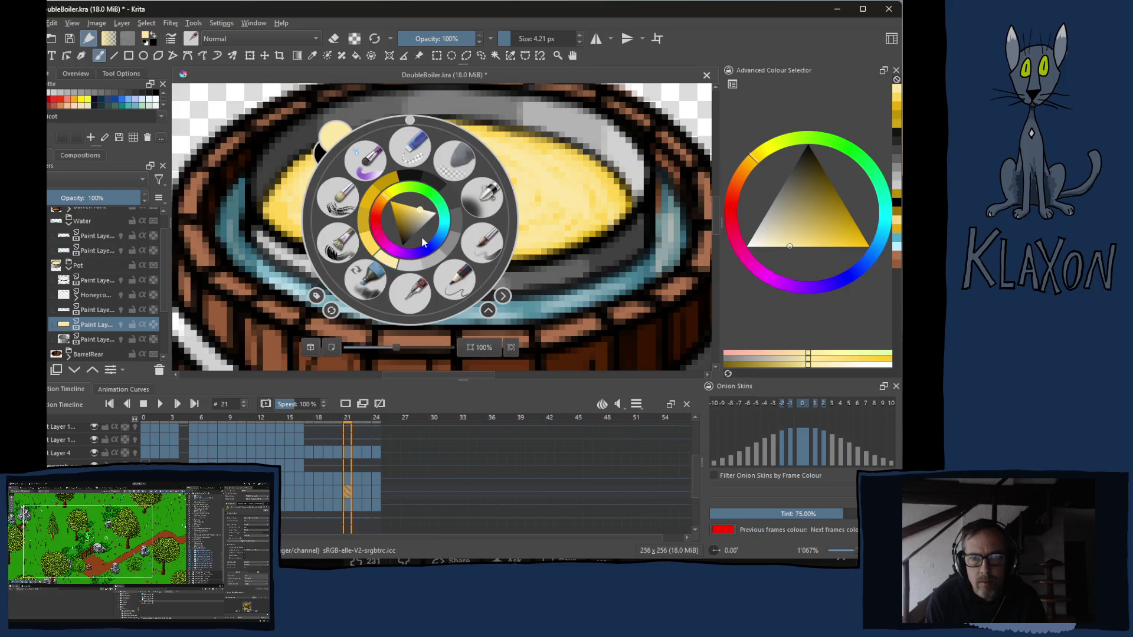
click(371, 254)
- Paint brighter yellow over frame 22's liquid centre, left side and upper edge
key(Right)
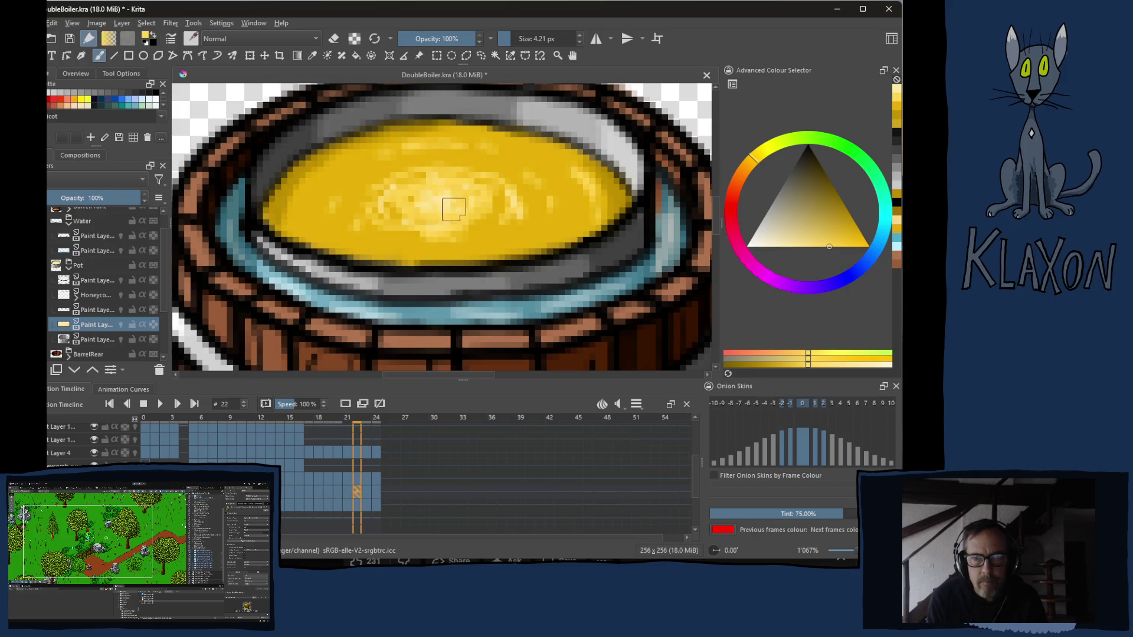
mouse_move(396, 200)
mouse_down()
mouse_move(372, 177)
mouse_move(301, 178)
mouse_move(278, 210)
mouse_move(363, 244)
mouse_move(372, 211)
mouse_up()
mouse_move(395, 159)
mouse_down()
mouse_move(337, 177)
mouse_move(389, 133)
mouse_move(496, 133)
mouse_move(621, 190)
mouse_move(602, 222)
mouse_move(567, 235)
mouse_move(390, 256)
mouse_move(371, 231)
mouse_move(602, 202)
mouse_move(478, 190)
mouse_move(516, 156)
mouse_move(434, 159)
mouse_move(456, 137)
mouse_move(531, 168)
mouse_move(443, 216)
mouse_up()
right_click(443, 216)
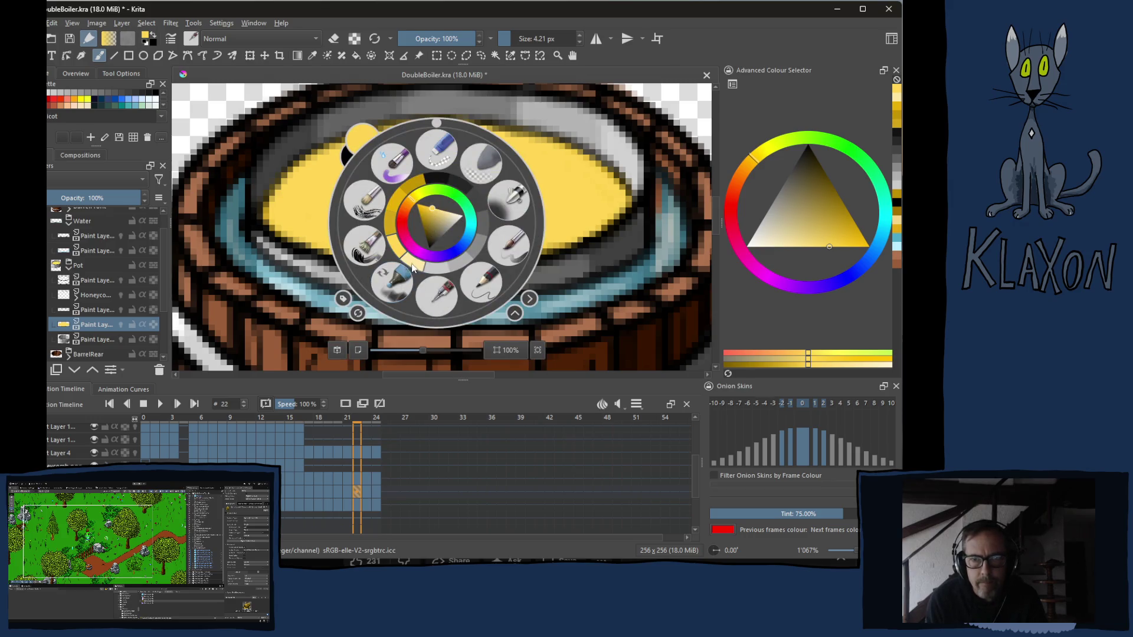
- With a new brush preset, paint pale-yellow swirl highlights across frame 22's centre and rim
click(394, 280)
mouse_move(447, 199)
mouse_down()
mouse_move(461, 205)
mouse_move(416, 209)
mouse_move(496, 186)
mouse_move(375, 199)
mouse_move(444, 232)
mouse_up()
mouse_move(341, 211)
mouse_down()
mouse_move(532, 178)
mouse_move(332, 213)
mouse_move(303, 231)
mouse_up()
mouse_move(319, 176)
mouse_down()
mouse_move(443, 132)
mouse_move(589, 199)
mouse_move(495, 250)
mouse_move(358, 265)
mouse_up()
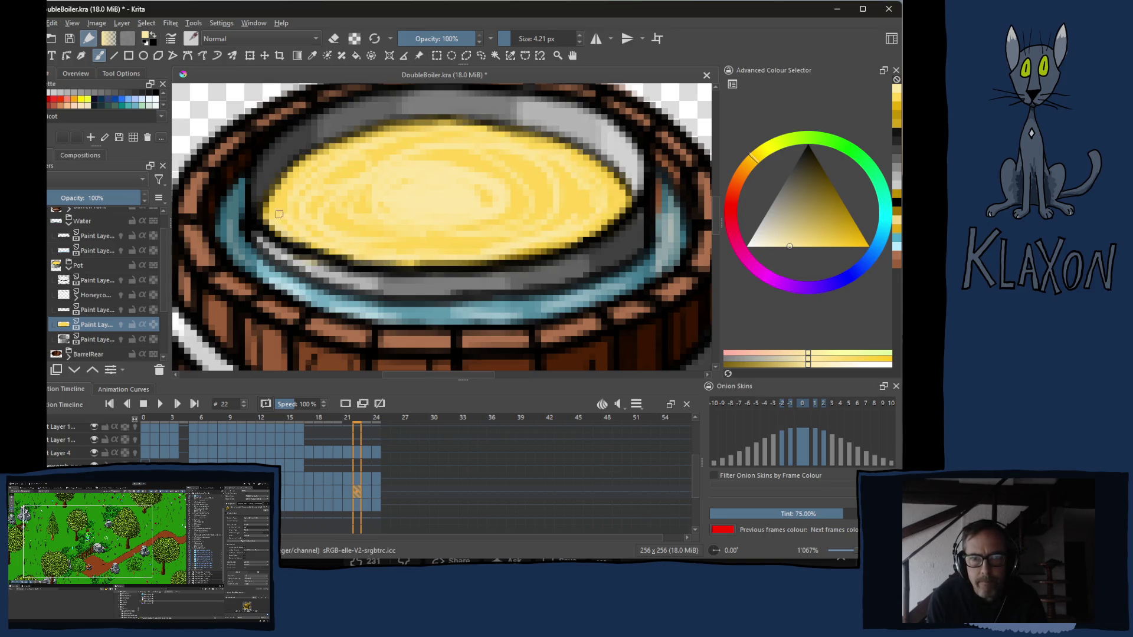
- With a larger brush, dab pale yellow along the upper rim, middle and lower right, covering the orange dabs
key(bracketright)
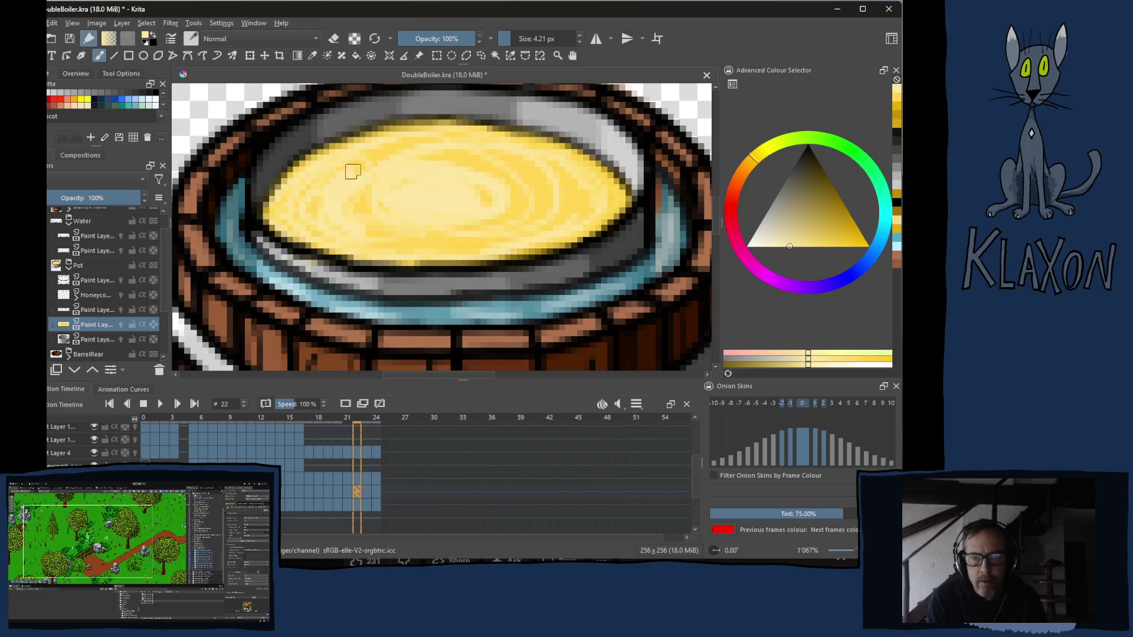
mouse_move(386, 148)
mouse_down()
mouse_move(443, 141)
mouse_move(549, 169)
mouse_up()
mouse_move(492, 140)
mouse_down()
mouse_move(616, 190)
mouse_move(576, 217)
mouse_up()
mouse_move(540, 182)
mouse_down()
mouse_move(511, 179)
mouse_move(483, 235)
mouse_move(465, 229)
mouse_up()
drag(376, 236, 505, 238)
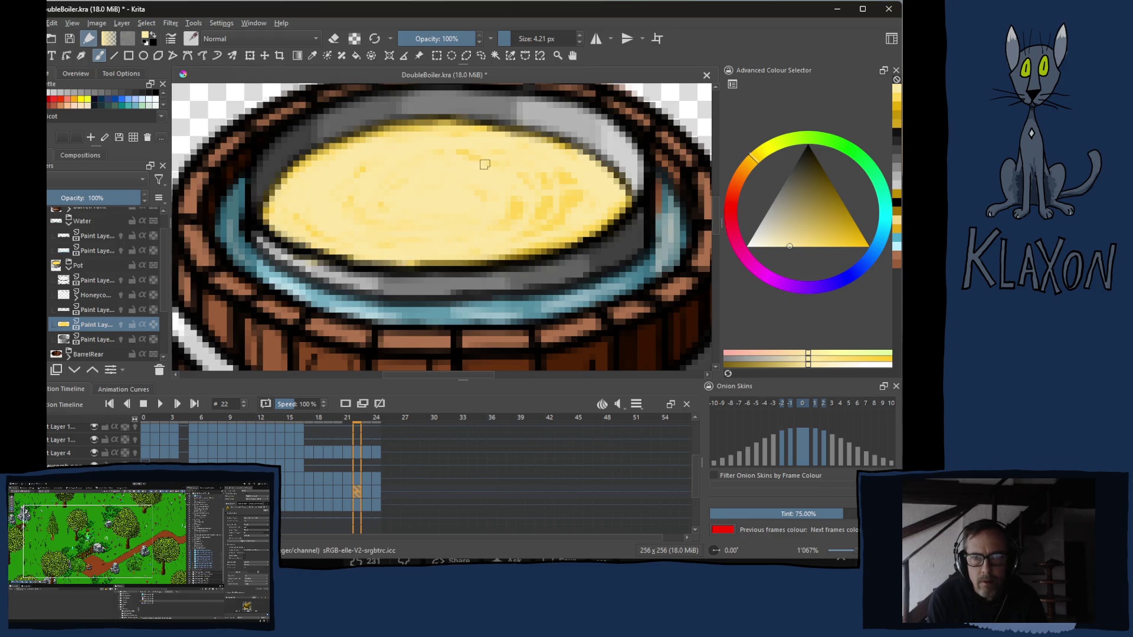
drag(514, 211, 542, 181)
drag(526, 229, 564, 190)
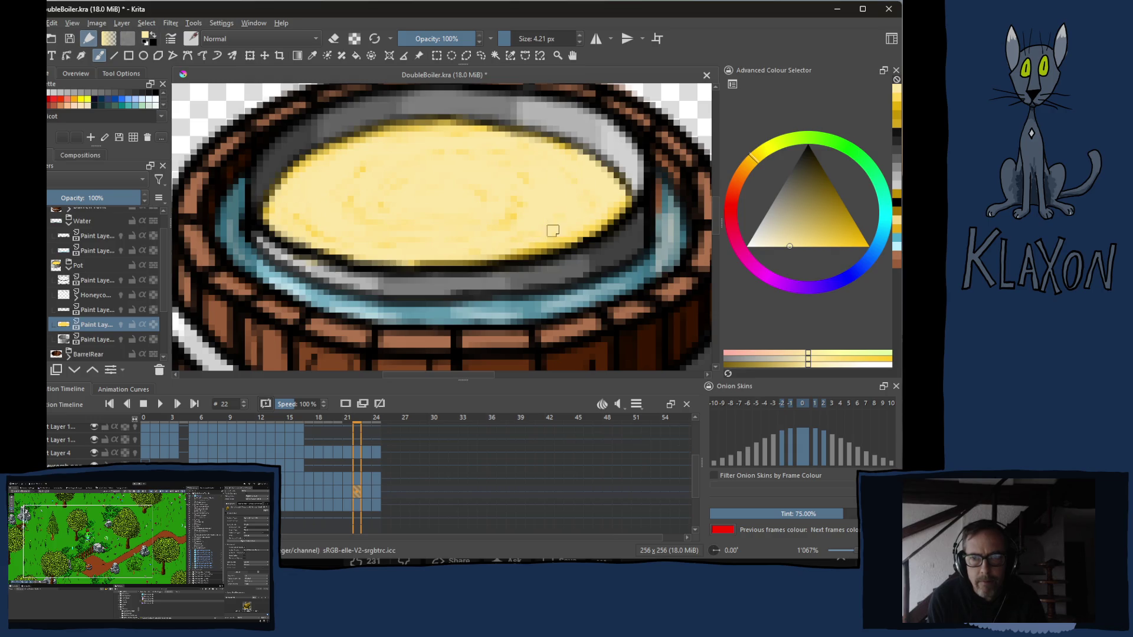
drag(571, 246, 522, 253)
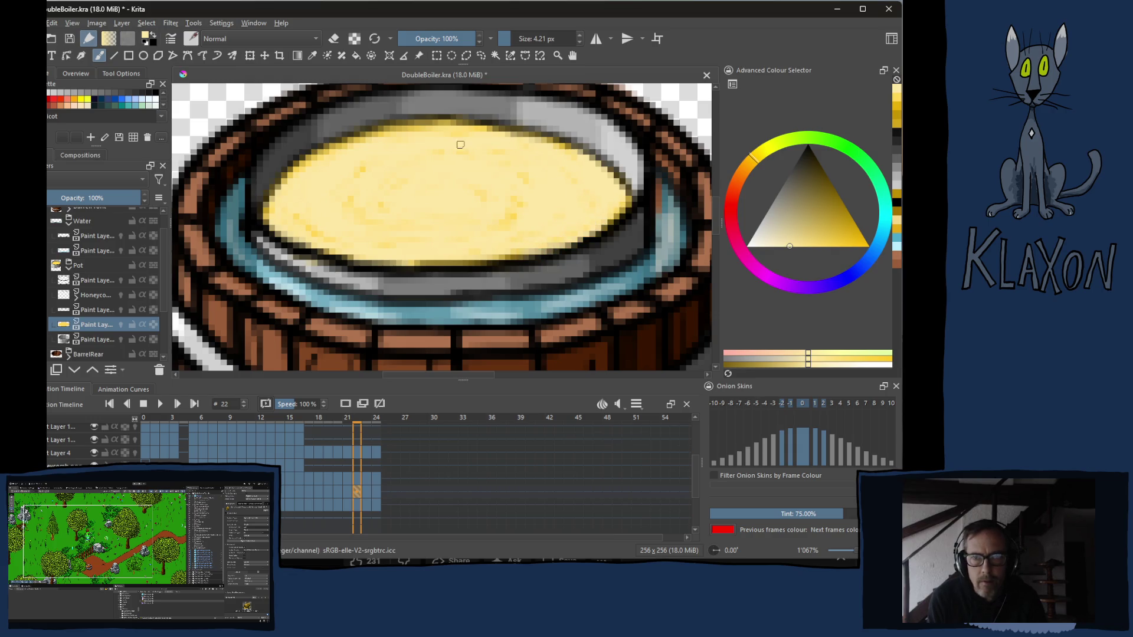
- Flip back and forth between frames 21, 22 and 23 to check the animation
key(Left)
key(Right)
key(Left)
key(Right)
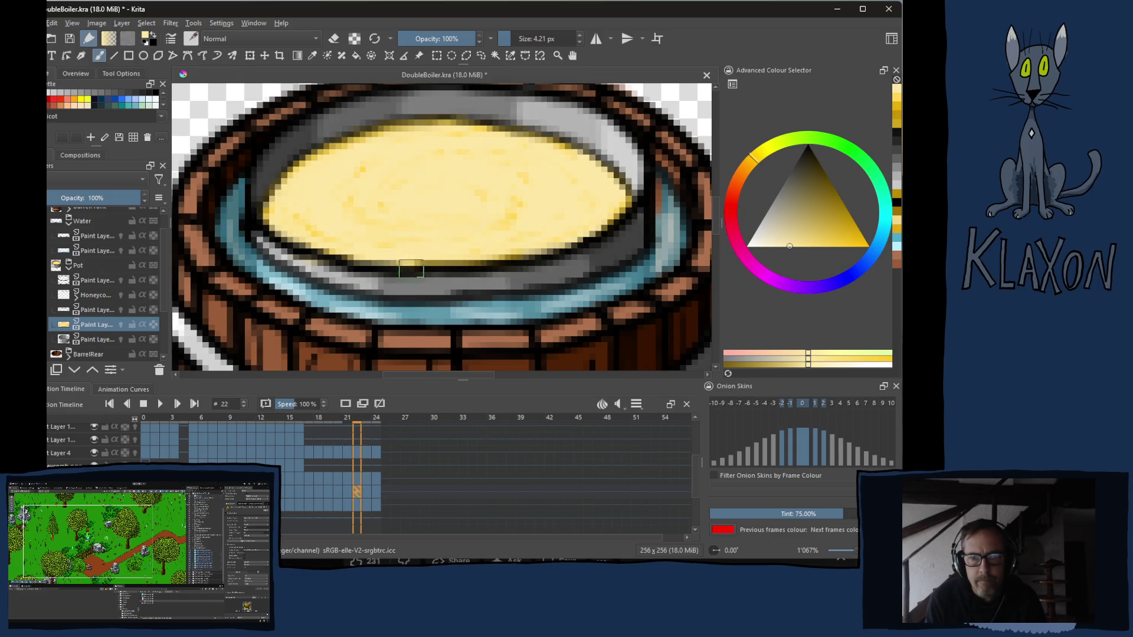
key(Right)
key(Right)
key(Left)
key(Left)
key(Left)
key(Right)
key(Left)
key(Right)
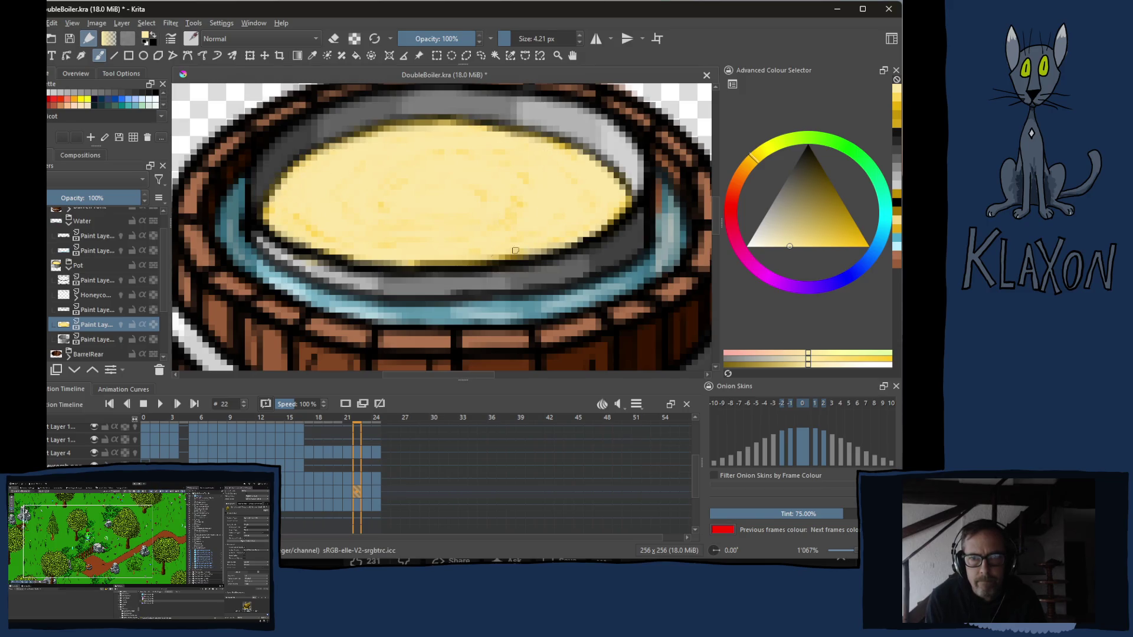
key(Right)
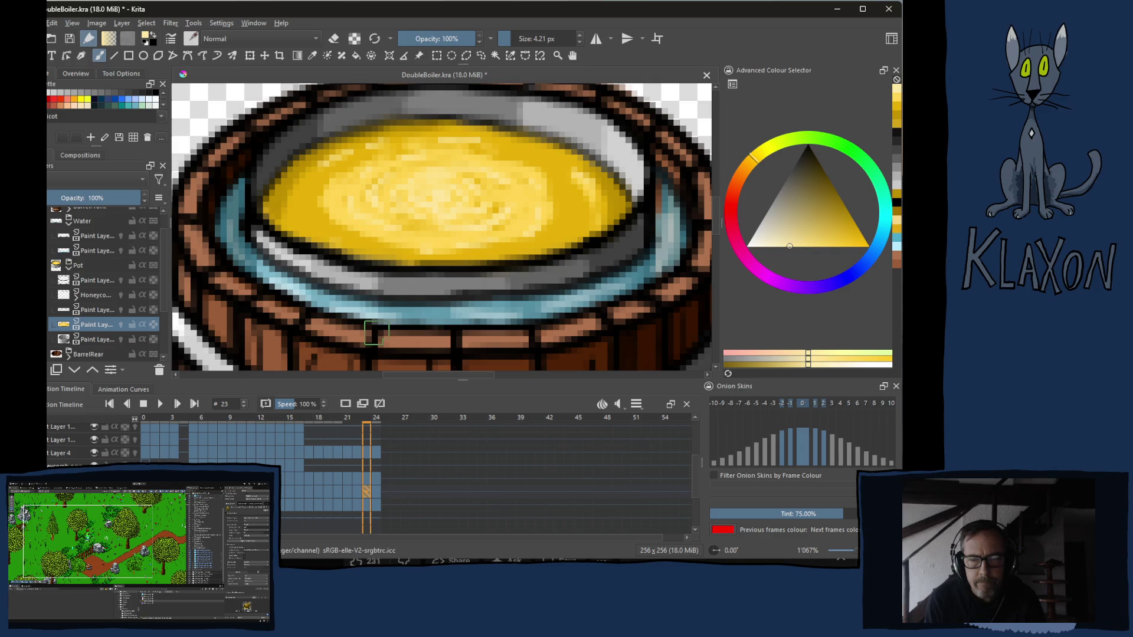
- Paint lighter yellow over frame 23's liquid centre and its darker bottom edge
mouse_move(425, 206)
mouse_down()
mouse_move(391, 152)
mouse_move(336, 160)
mouse_move(284, 194)
mouse_move(307, 207)
mouse_move(301, 225)
mouse_move(319, 237)
mouse_move(495, 252)
mouse_move(461, 235)
mouse_move(412, 256)
mouse_move(371, 235)
mouse_move(416, 173)
mouse_move(417, 141)
mouse_move(372, 137)
mouse_move(529, 153)
mouse_move(602, 181)
mouse_move(624, 217)
mouse_move(507, 250)
mouse_move(567, 226)
mouse_move(523, 181)
mouse_move(471, 186)
mouse_move(488, 155)
mouse_move(435, 148)
mouse_move(549, 164)
mouse_move(426, 232)
mouse_up()
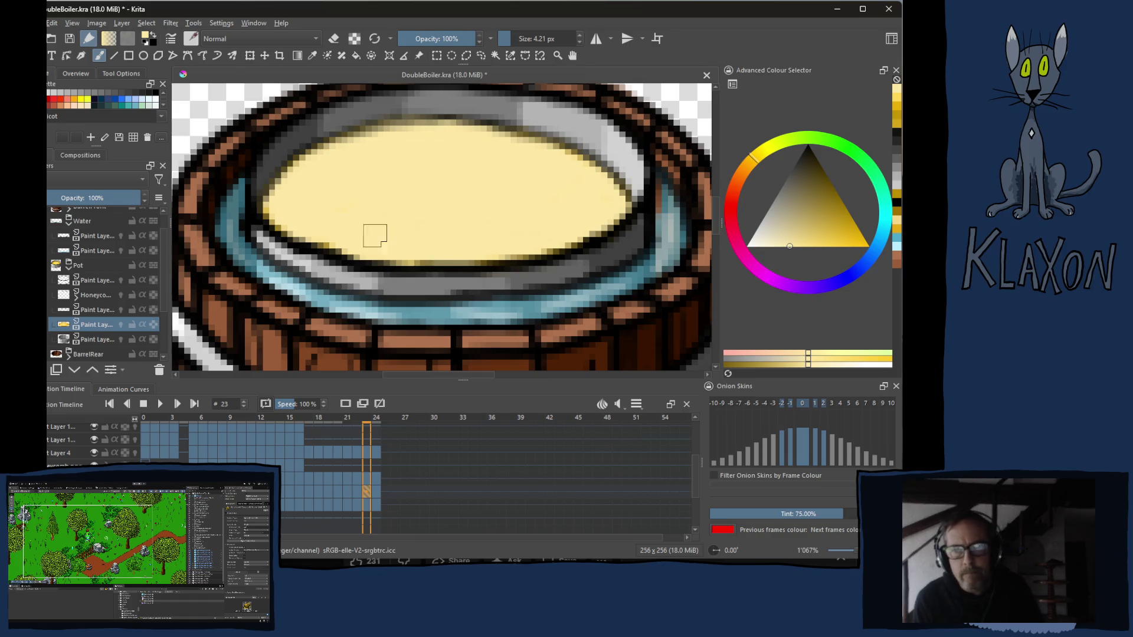
mouse_move(574, 226)
mouse_down()
mouse_move(531, 250)
mouse_move(434, 265)
mouse_move(355, 257)
mouse_move(270, 213)
mouse_move(332, 152)
mouse_move(441, 128)
mouse_move(567, 155)
mouse_move(611, 191)
mouse_move(473, 239)
mouse_up()
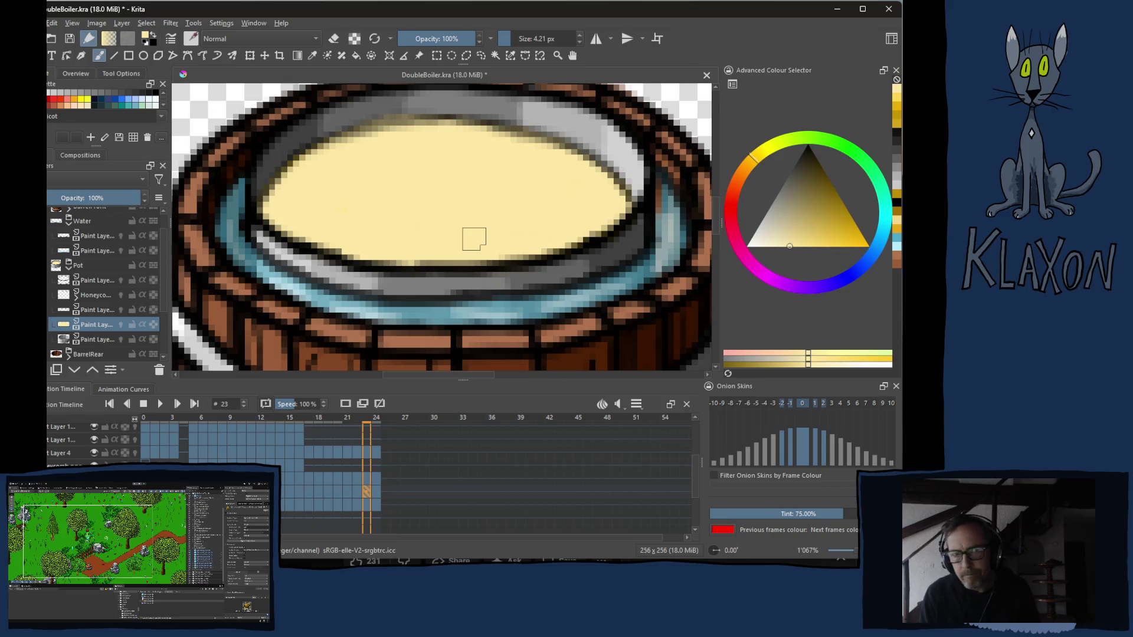
- Step back to earlier frames to compare the lightened liquid
key(Left)
key(Left)
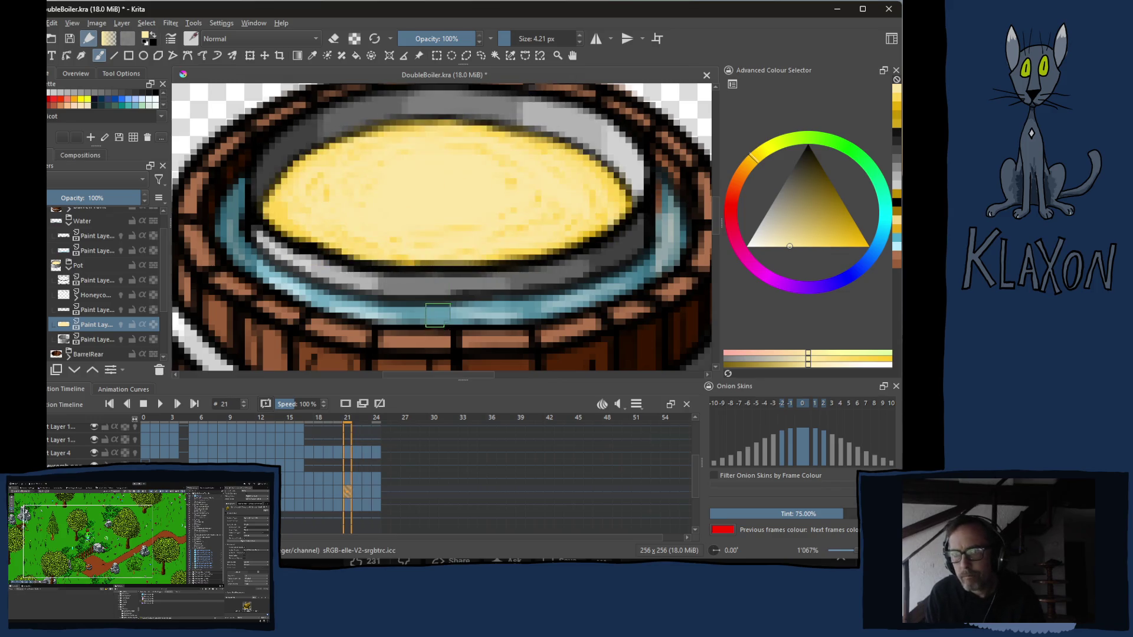
key(Left)
key(Left)
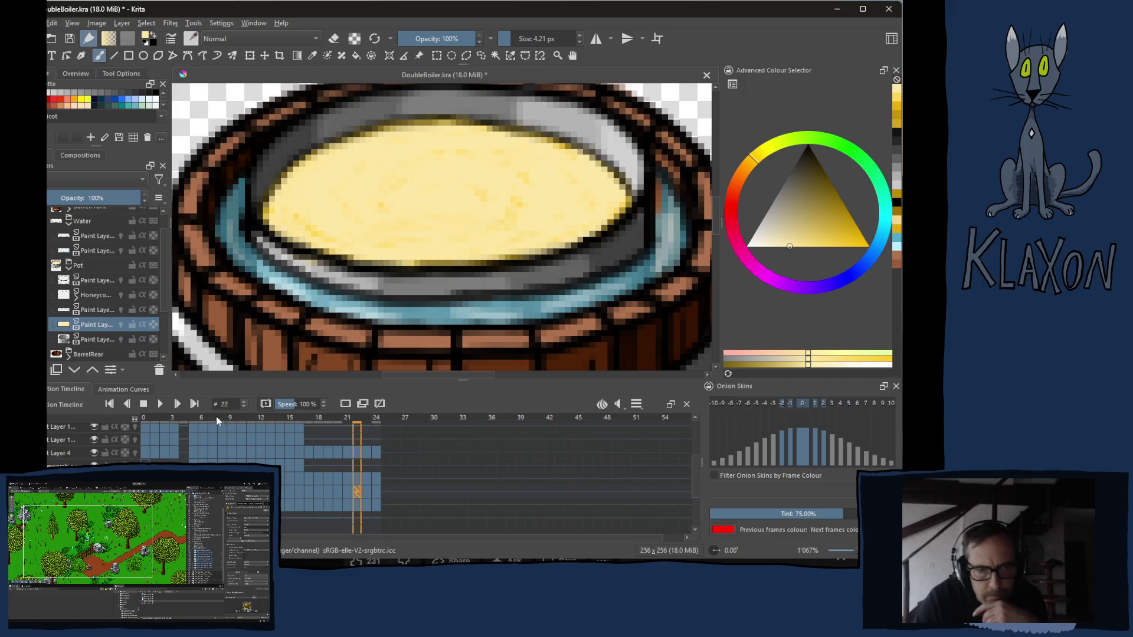
- Select frames 13 through 16 on the upper Water paint layer
click(95, 235)
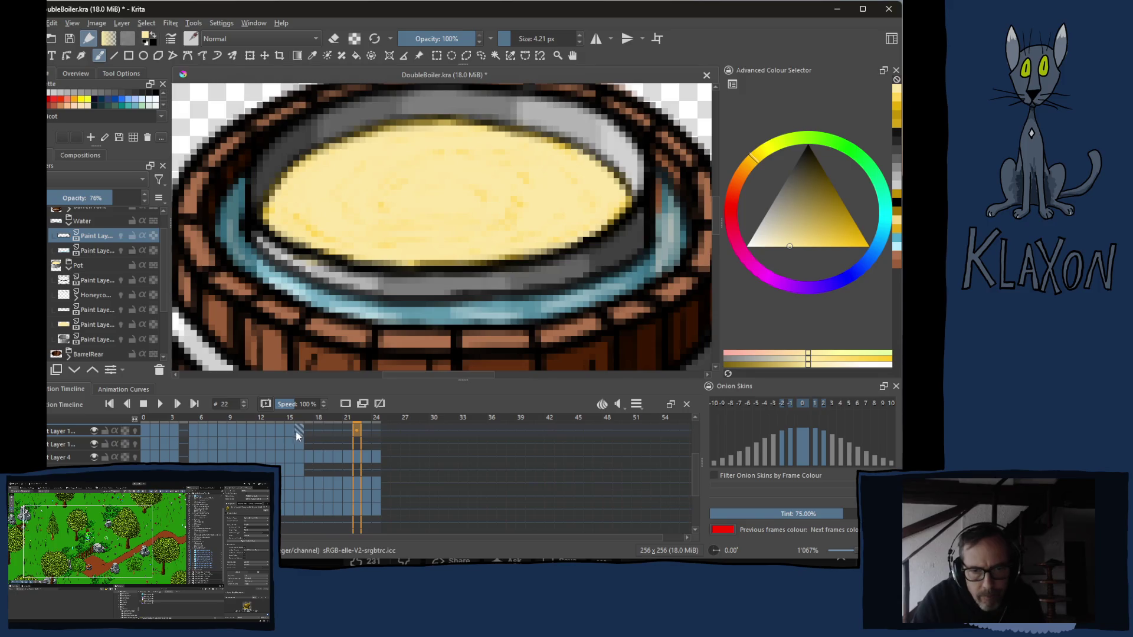
click(269, 431)
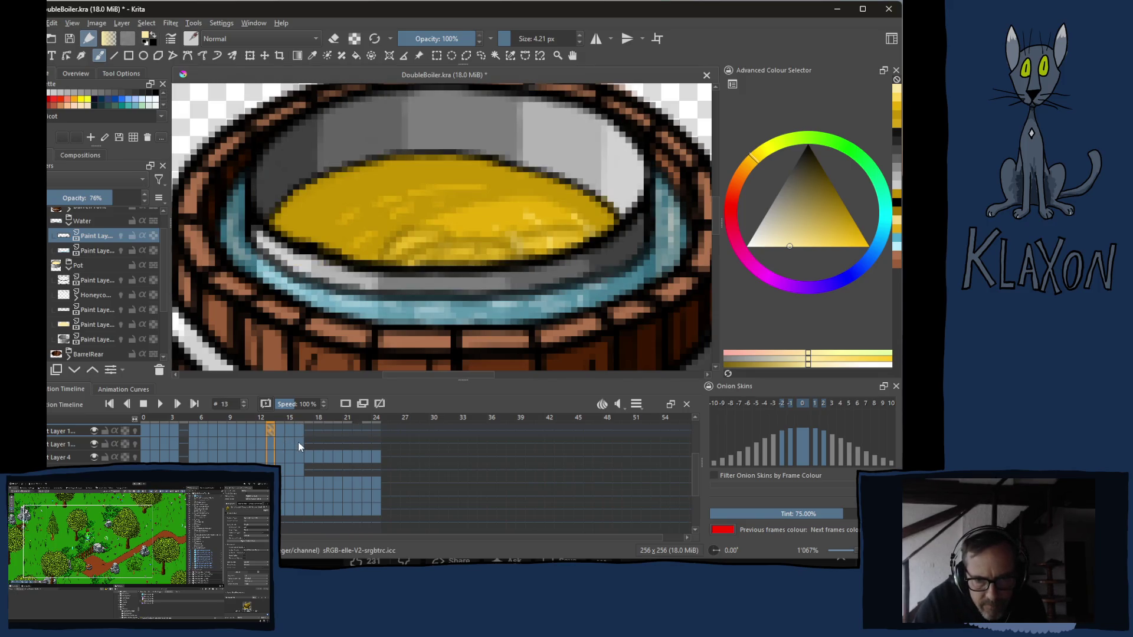
shift+click(299, 432)
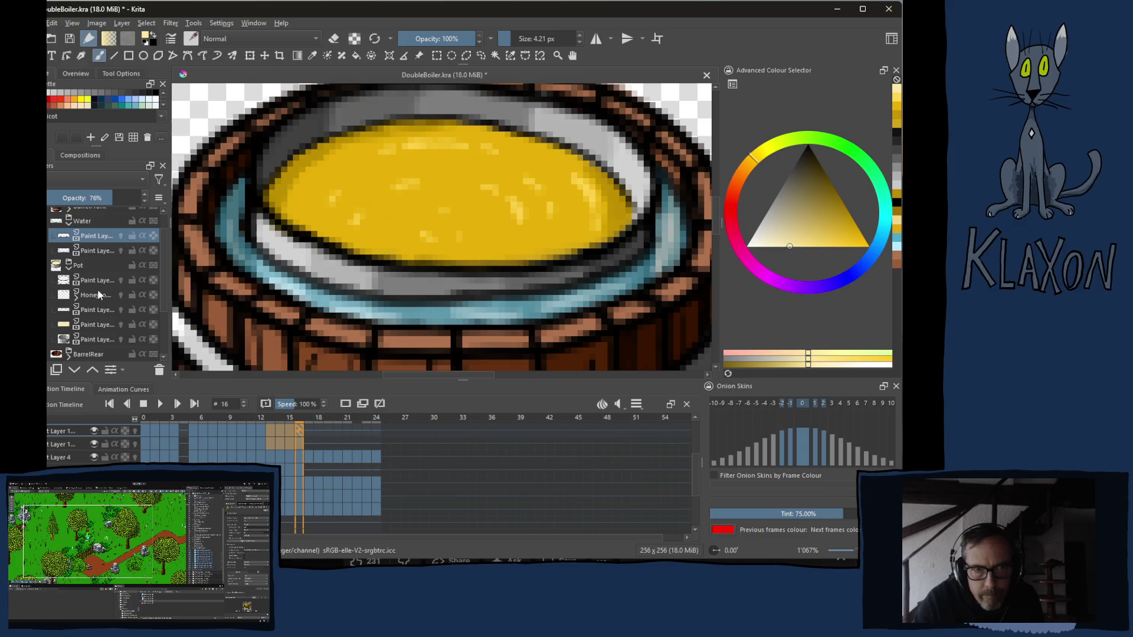
- Return to the upper Water paint layer and bring up frame editing options on the selection
click(85, 251)
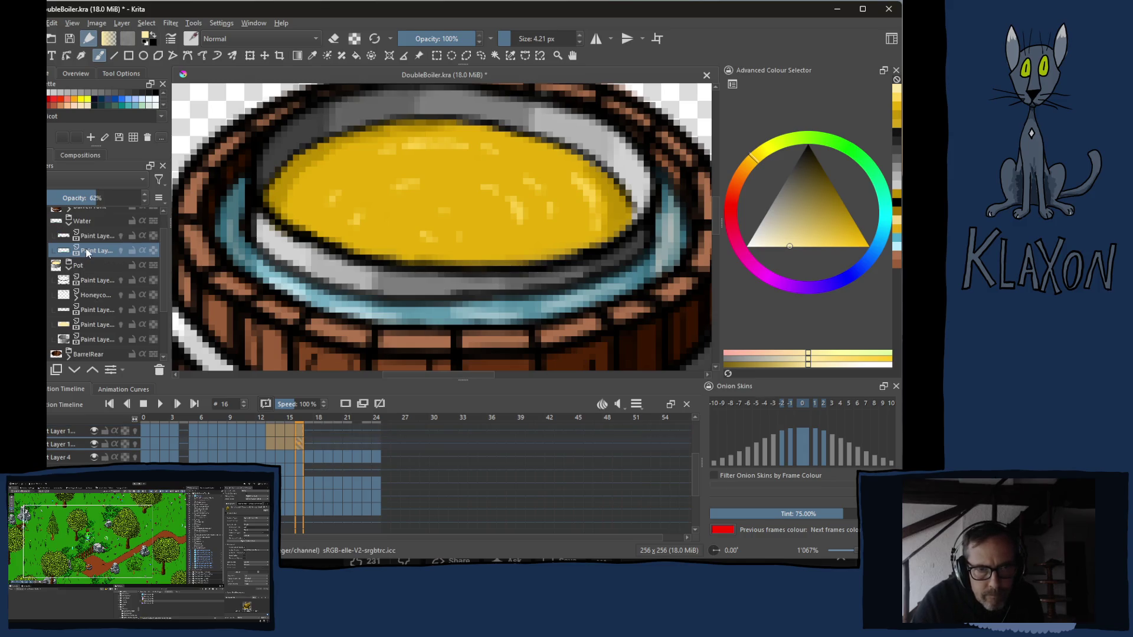
click(95, 237)
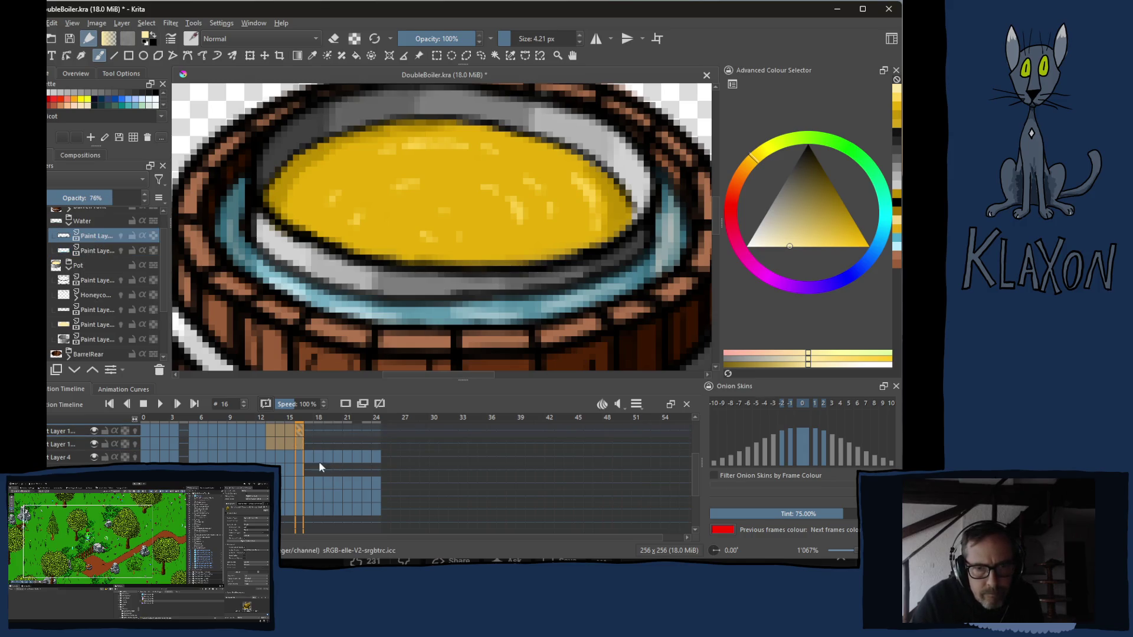
right_click(273, 431)
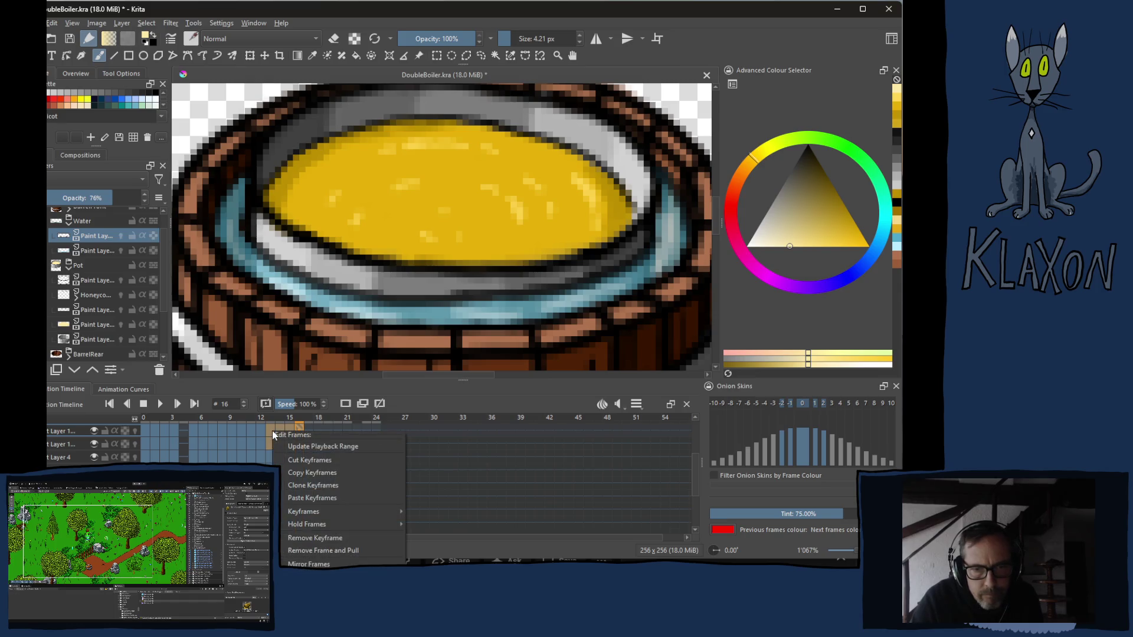
- Copy the selected keyframes and paste them at frame 17
click(327, 473)
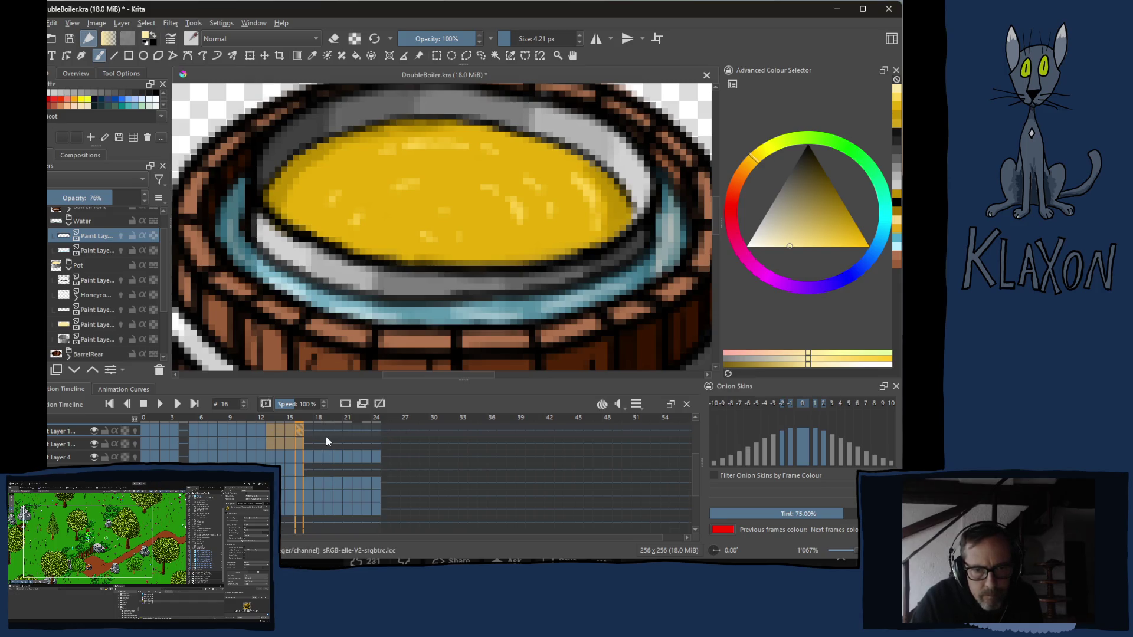
click(311, 431)
right_click(311, 432)
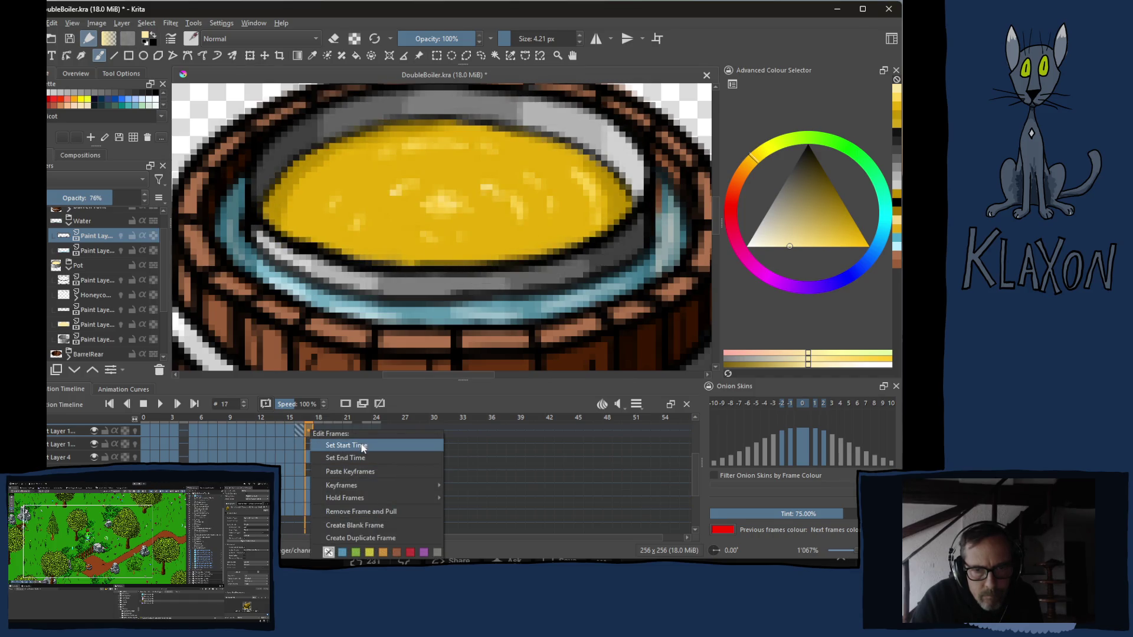
click(355, 473)
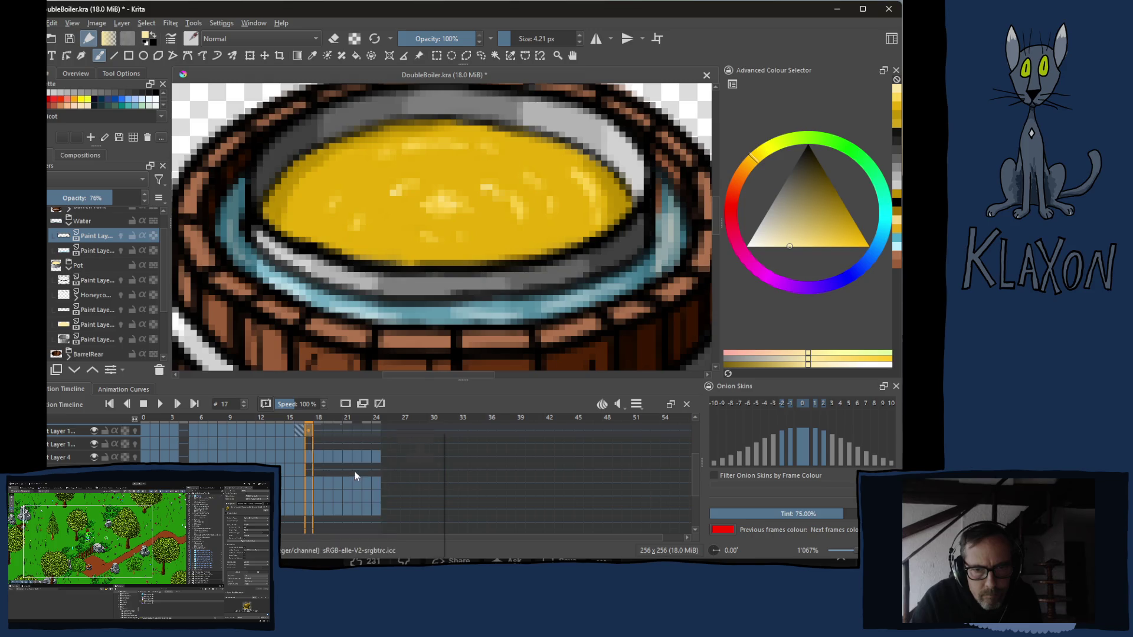
- Paste the keyframes again at frame 21, then preview back to frame 17
click(348, 431)
right_click(348, 431)
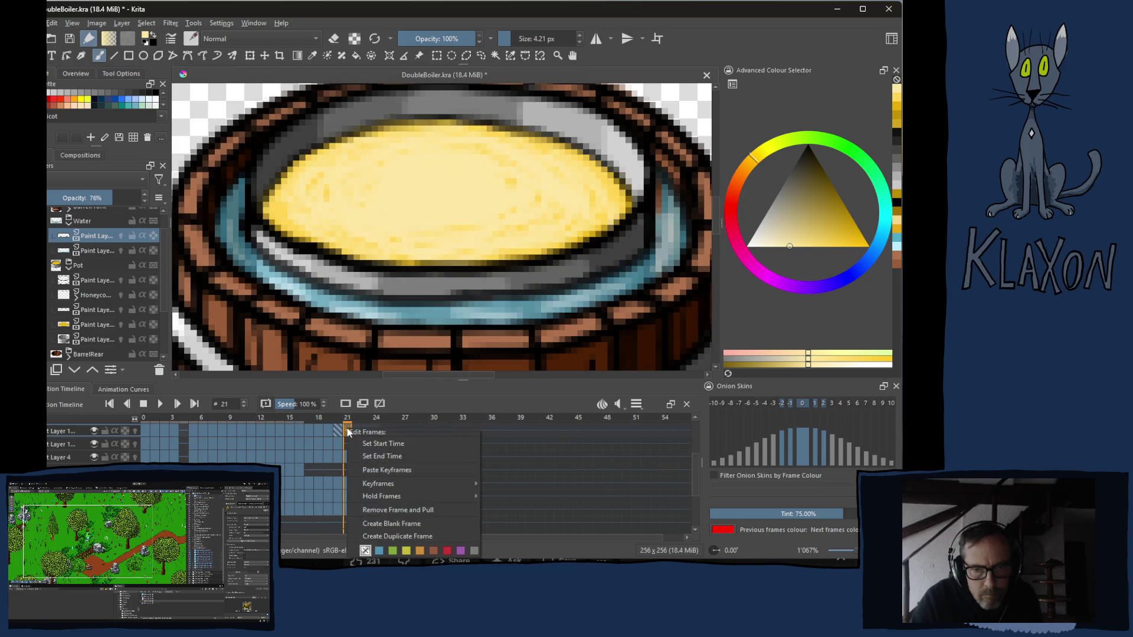
click(401, 470)
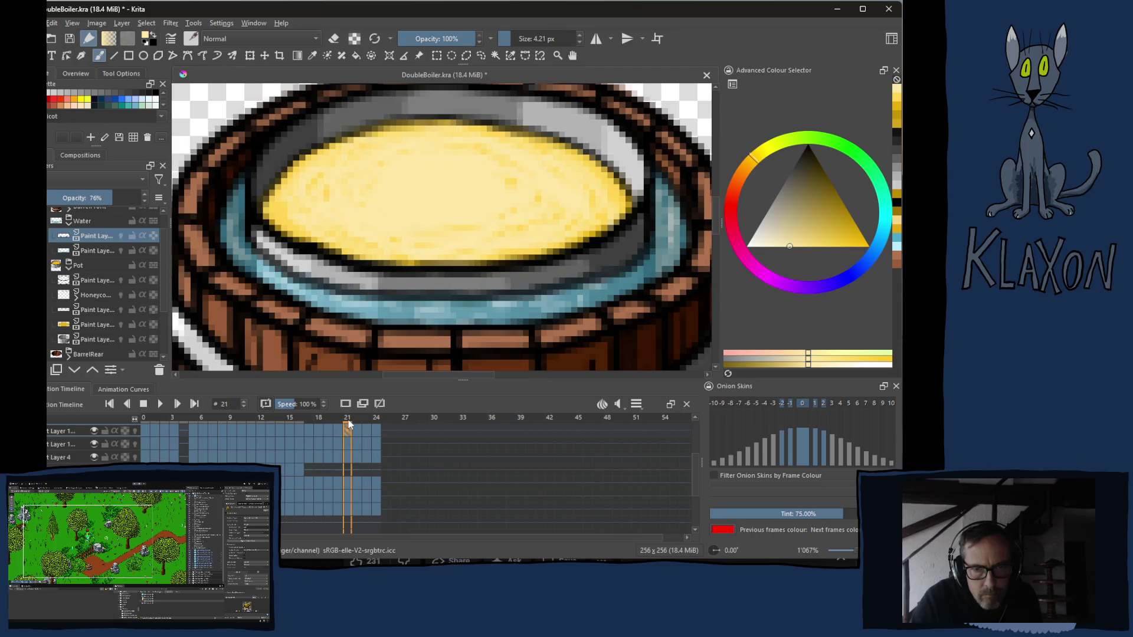
mouse_move(348, 428)
mouse_down()
mouse_move(310, 428)
mouse_move(375, 431)
mouse_up()
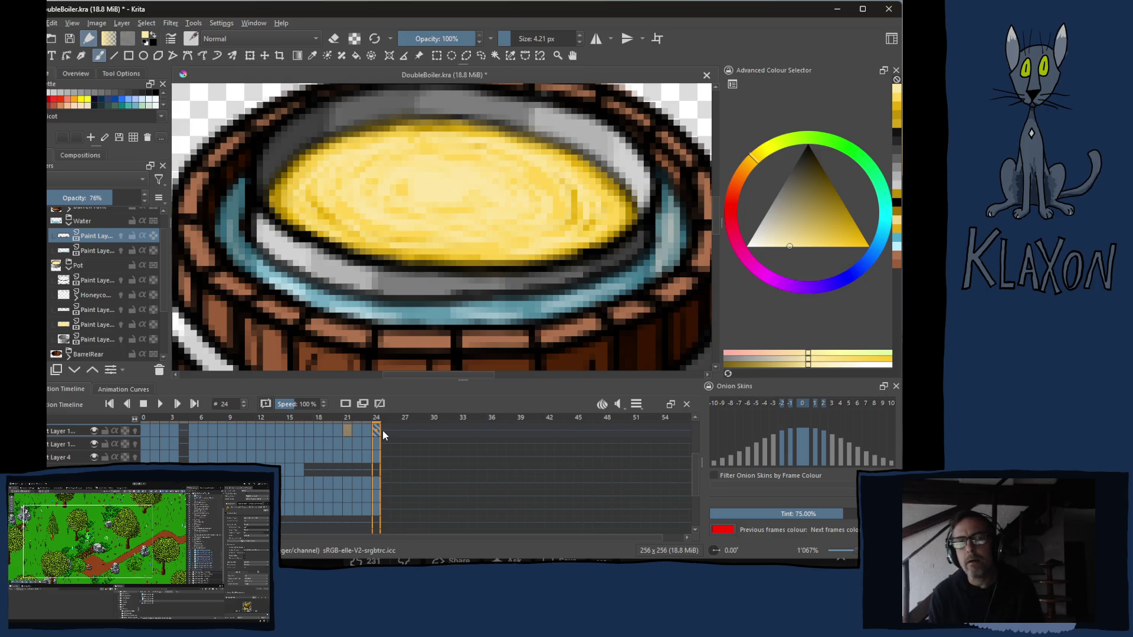
- On the yellow liquid layer, brush pale cream along frame 24's liquid
right_click(430, 202)
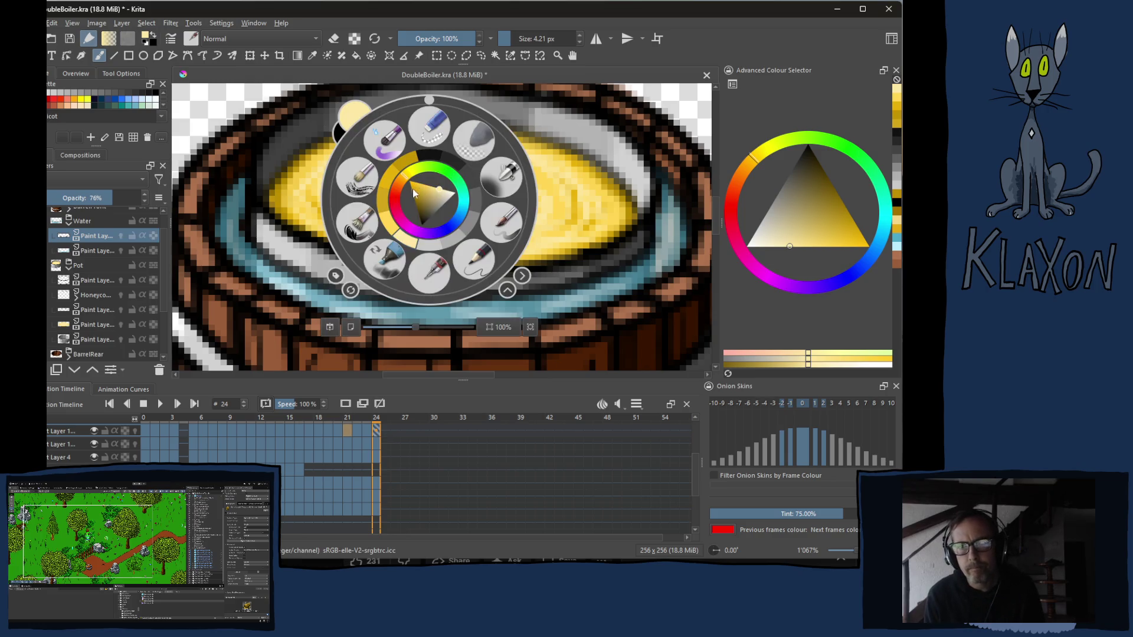
click(410, 244)
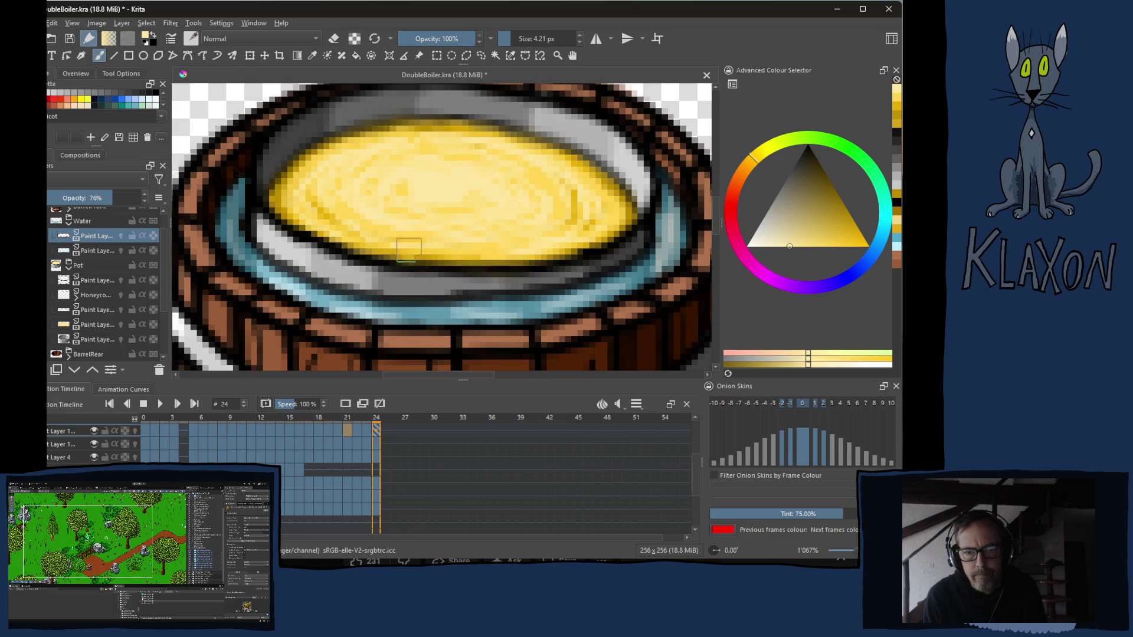
click(101, 326)
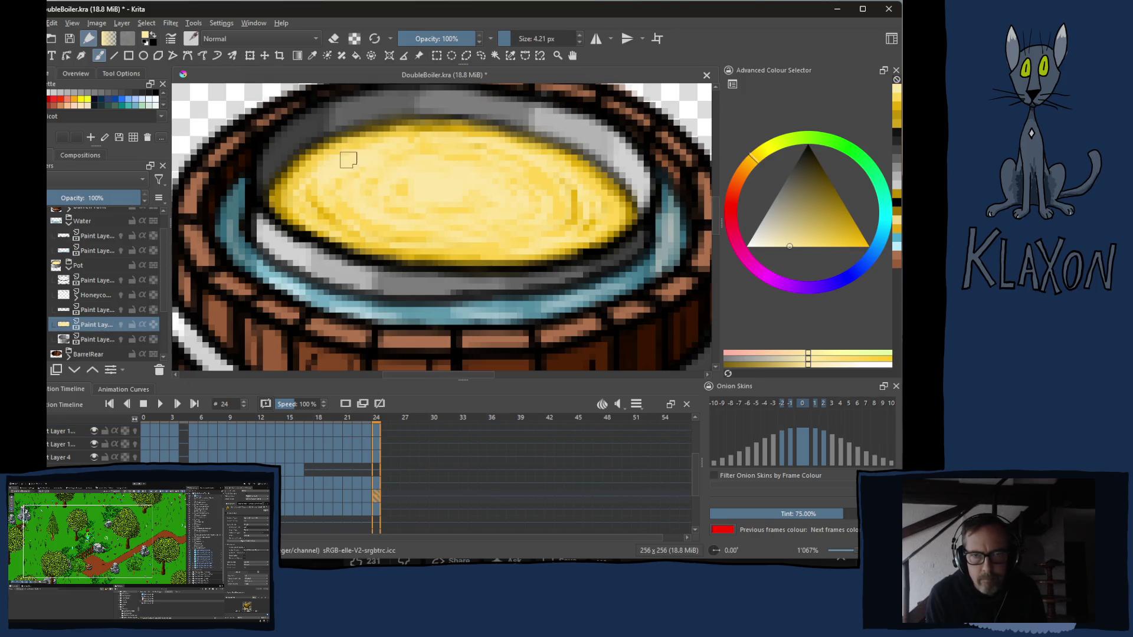
mouse_move(350, 144)
mouse_down()
mouse_move(338, 215)
mouse_move(356, 168)
mouse_move(408, 134)
mouse_move(513, 142)
mouse_move(624, 215)
mouse_move(540, 251)
mouse_move(393, 250)
mouse_move(343, 218)
mouse_move(429, 181)
mouse_move(379, 234)
mouse_move(598, 217)
mouse_move(554, 199)
mouse_move(531, 173)
mouse_move(543, 182)
mouse_up()
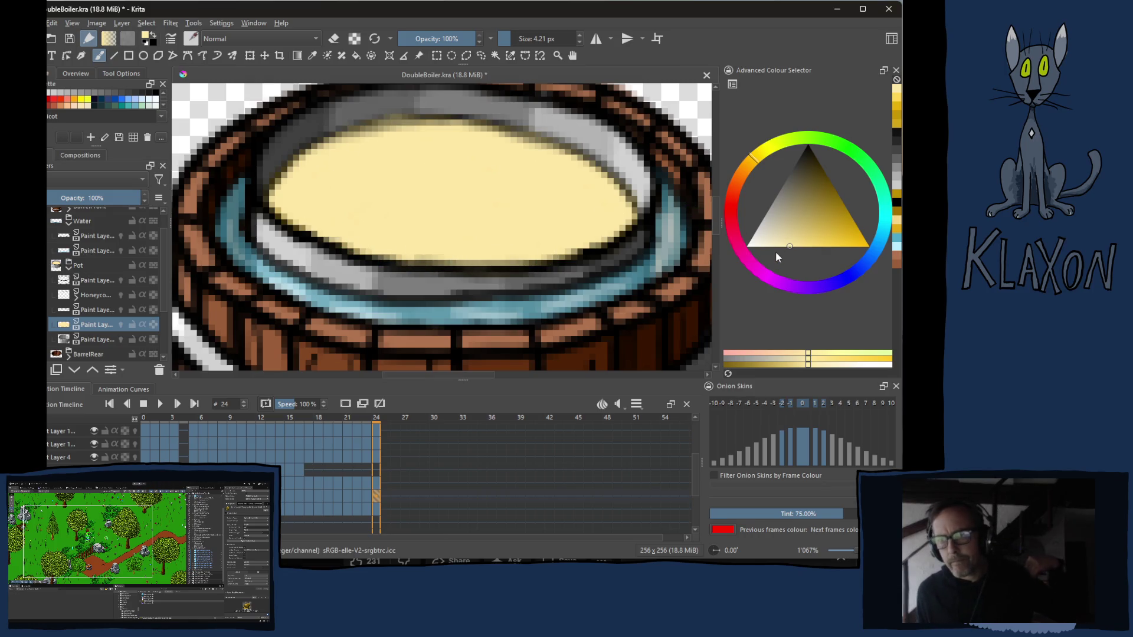
- Pick a pale cream colour for the flecks on frame 24
click(771, 250)
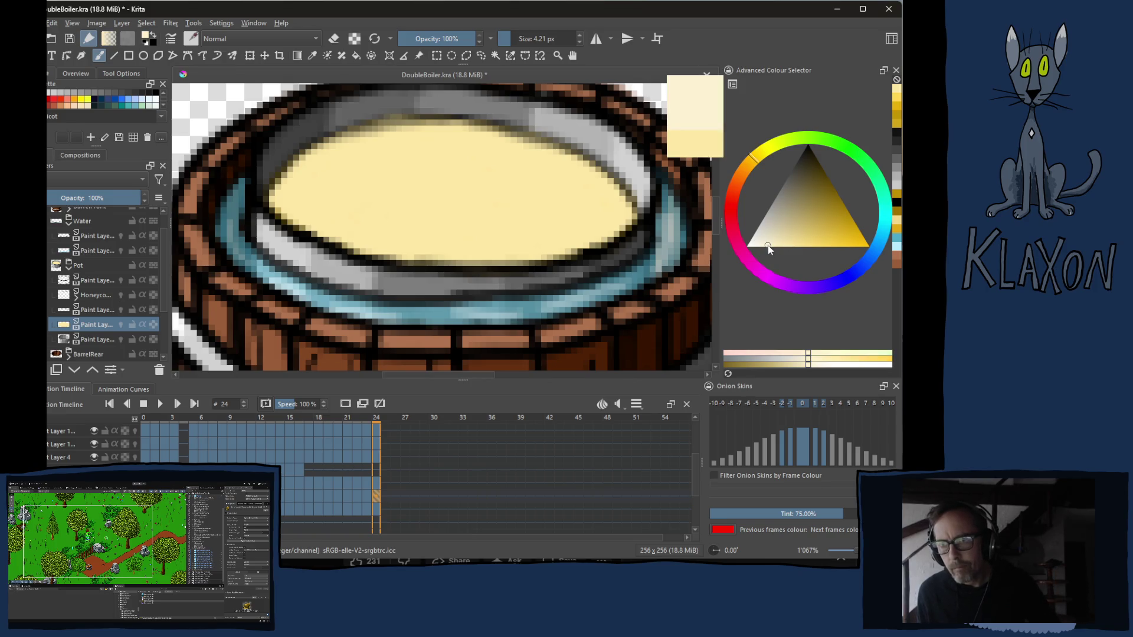
click(768, 247)
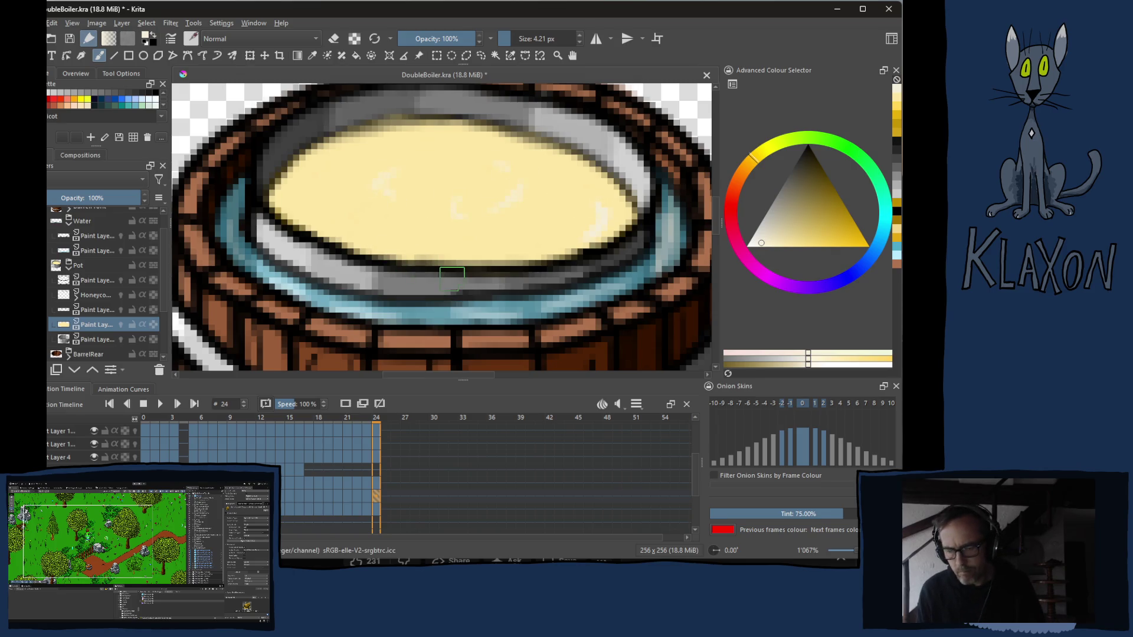
- Step back through frames 23 to 15 and forward again to review the melt
key(Left)
key(Right)
key(Left)
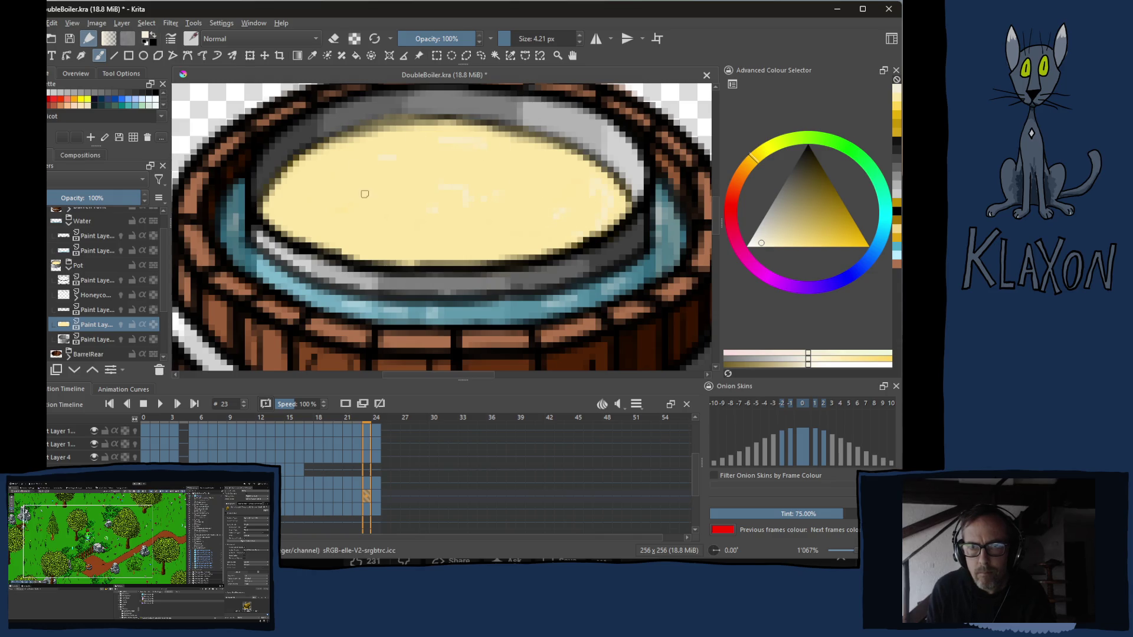
key(Right)
key(Left)
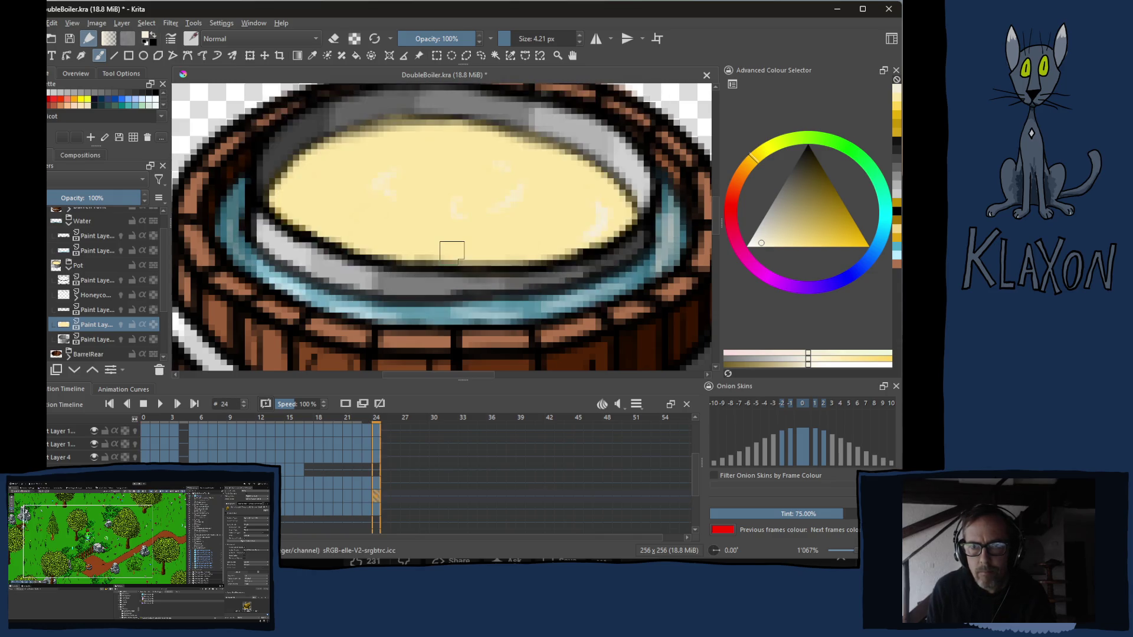
key(Left)
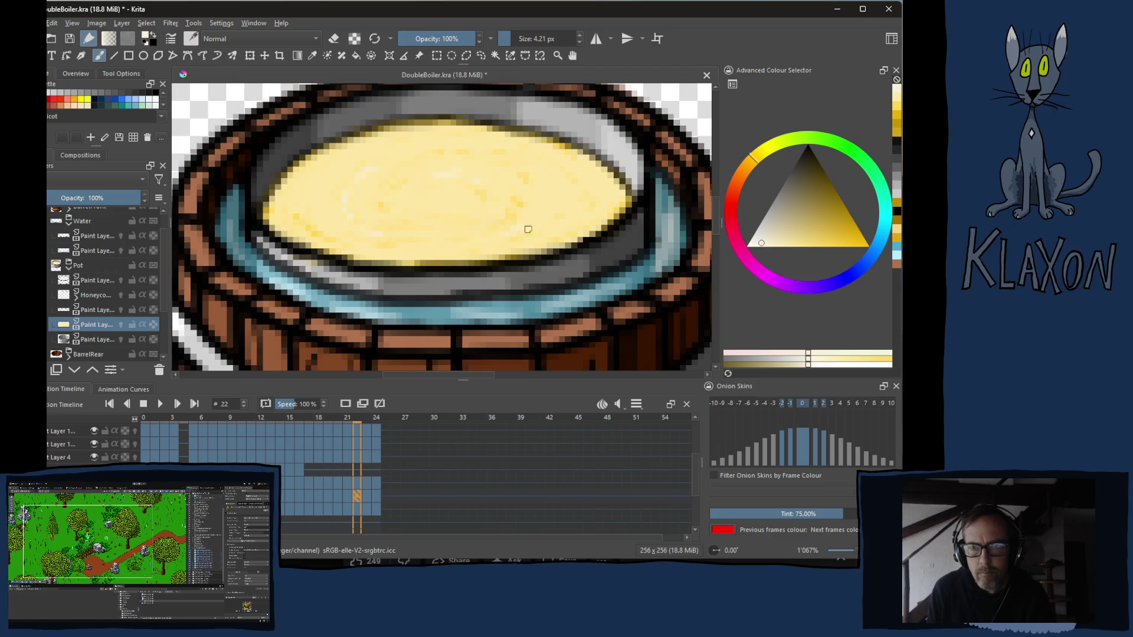
key(Left)
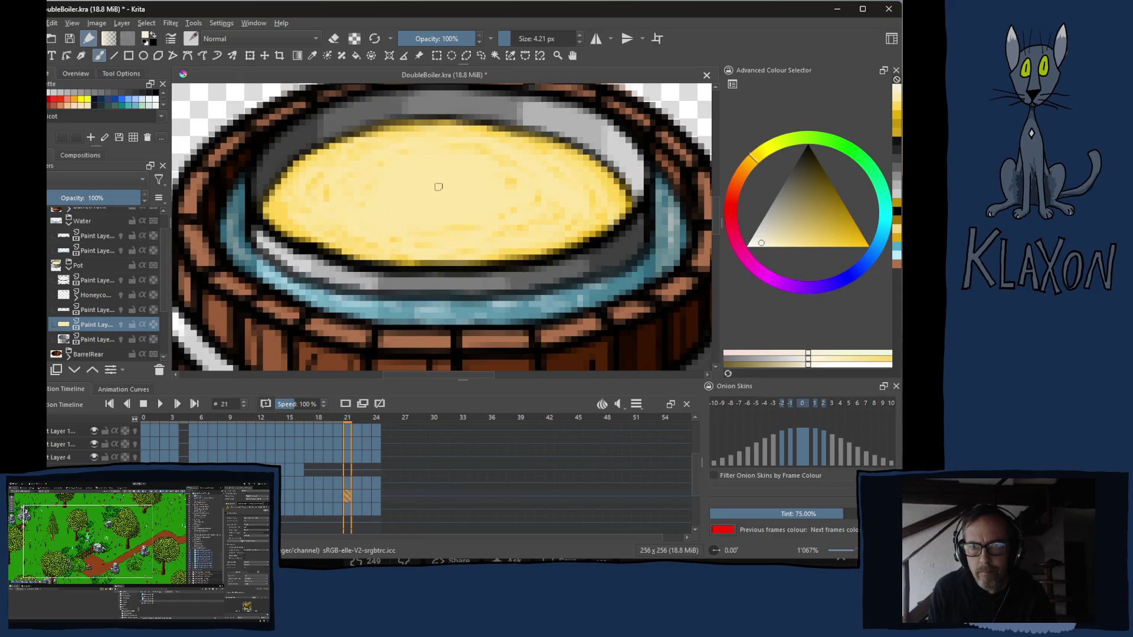
key(Left)
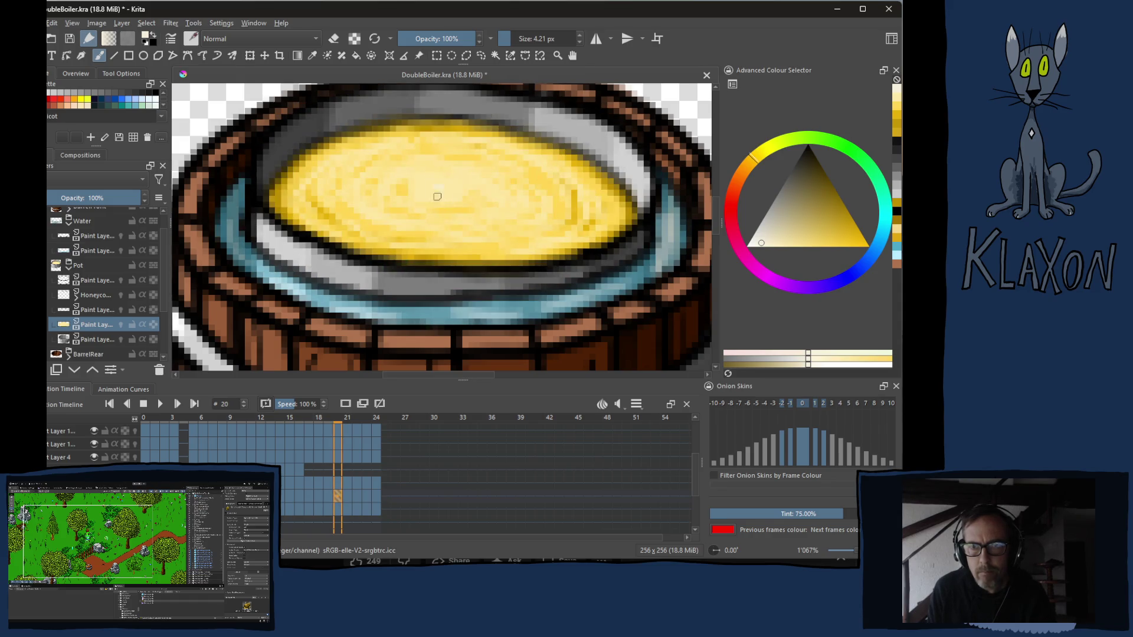
key(Left)
key(Left)
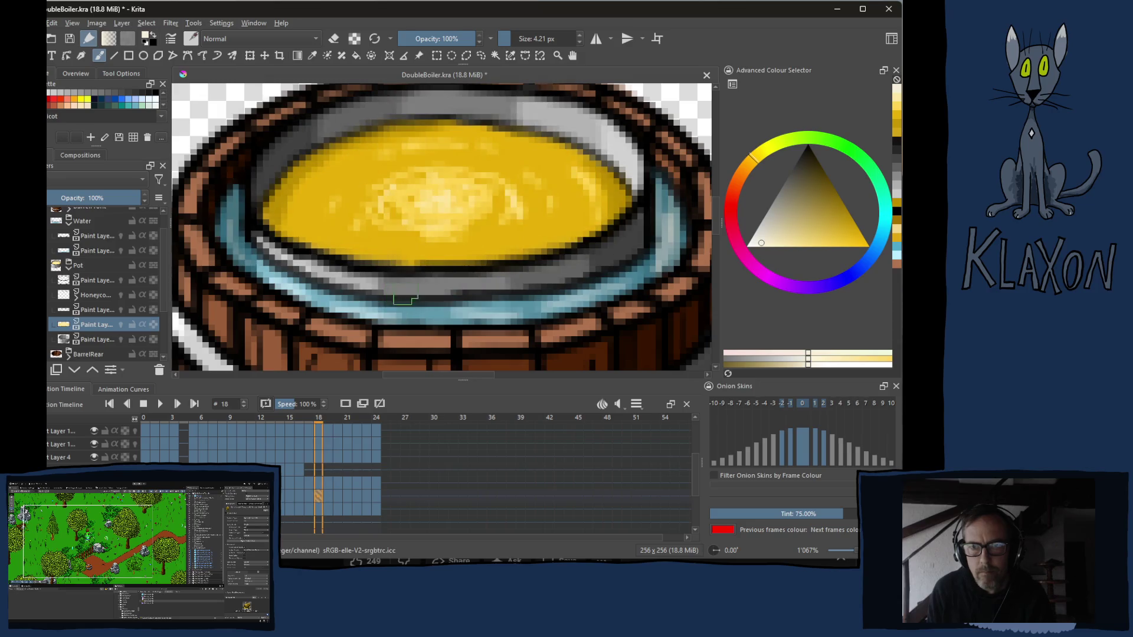
key(Left)
key(Left)
key(Left)
key(Right)
key(Right)
key(Right)
key(Right)
key(Right)
key(Right)
key(Right)
key(Right)
key(Right)
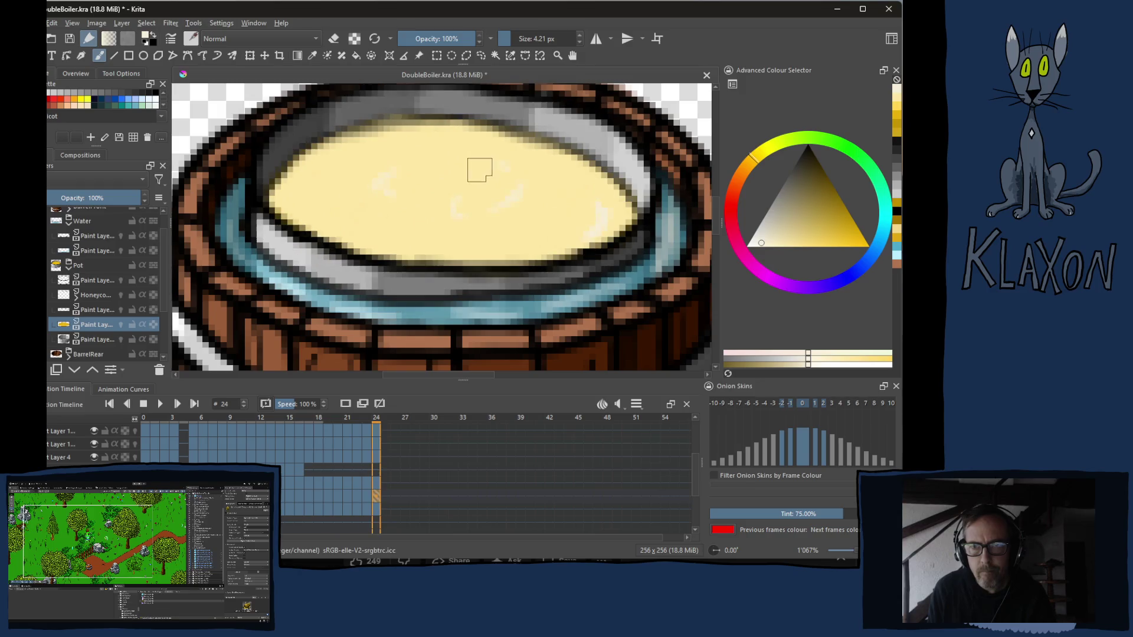
ctrl+click(469, 168)
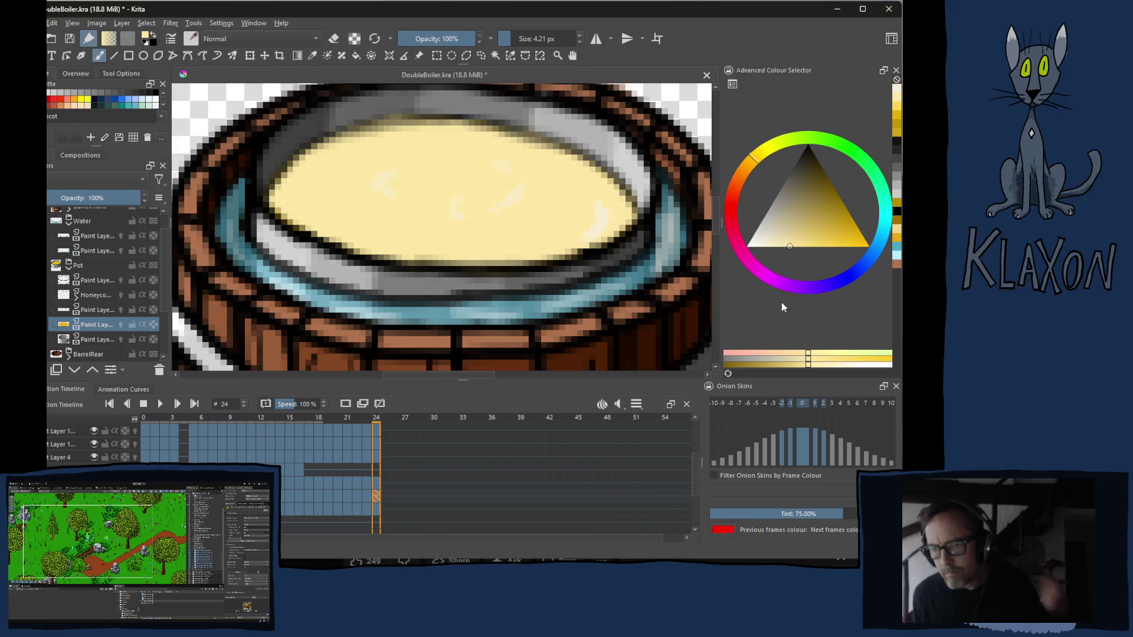
click(781, 364)
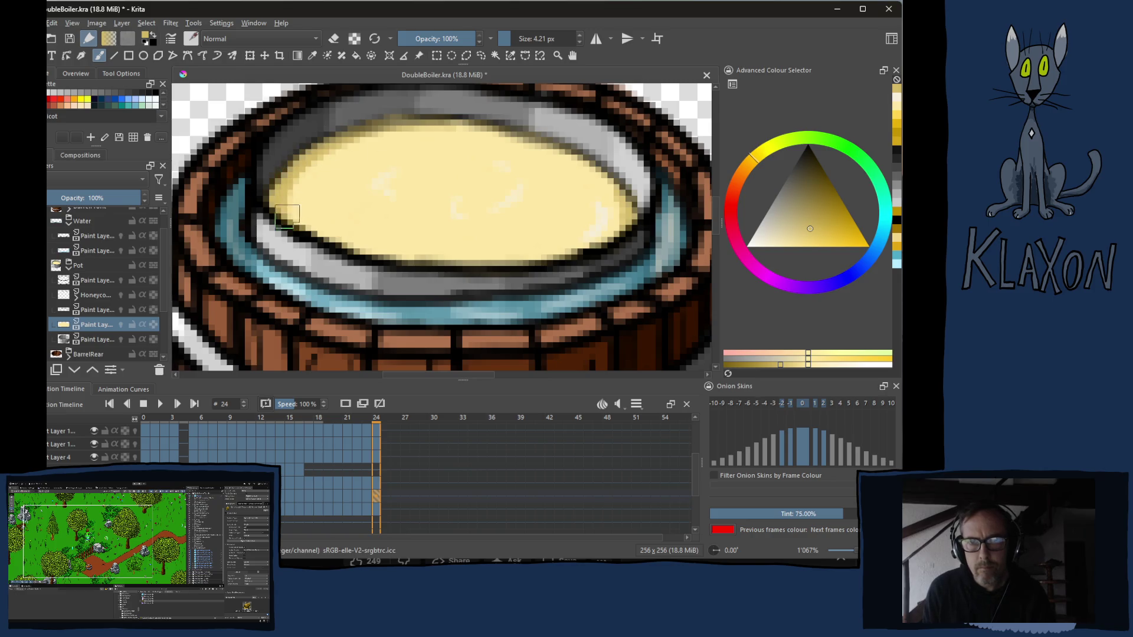
key(Left)
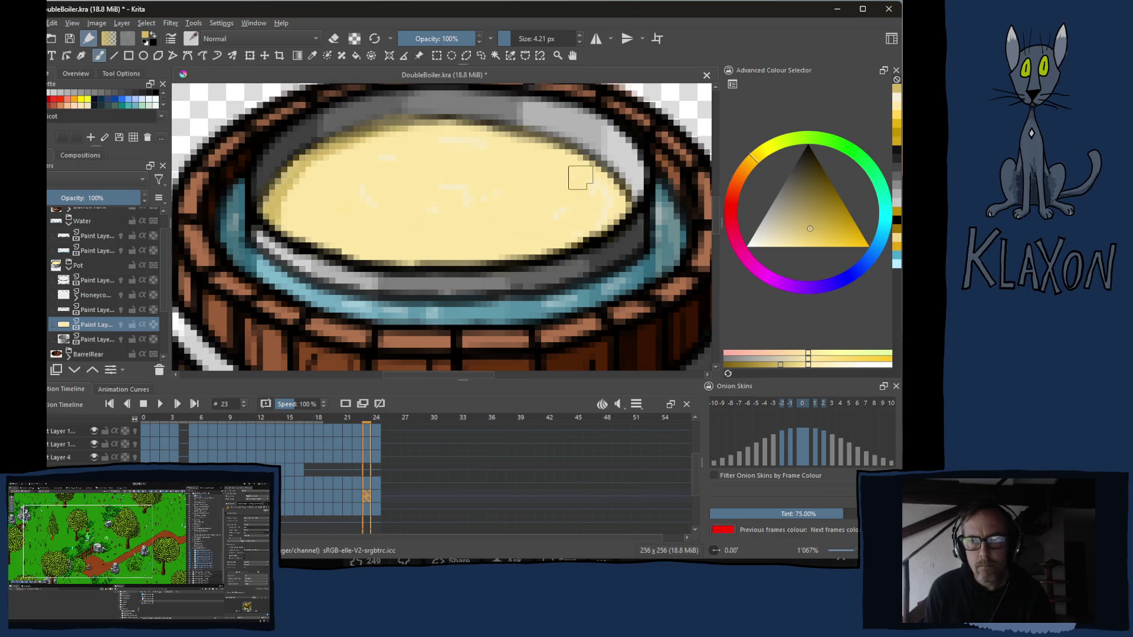
drag(546, 173, 531, 212)
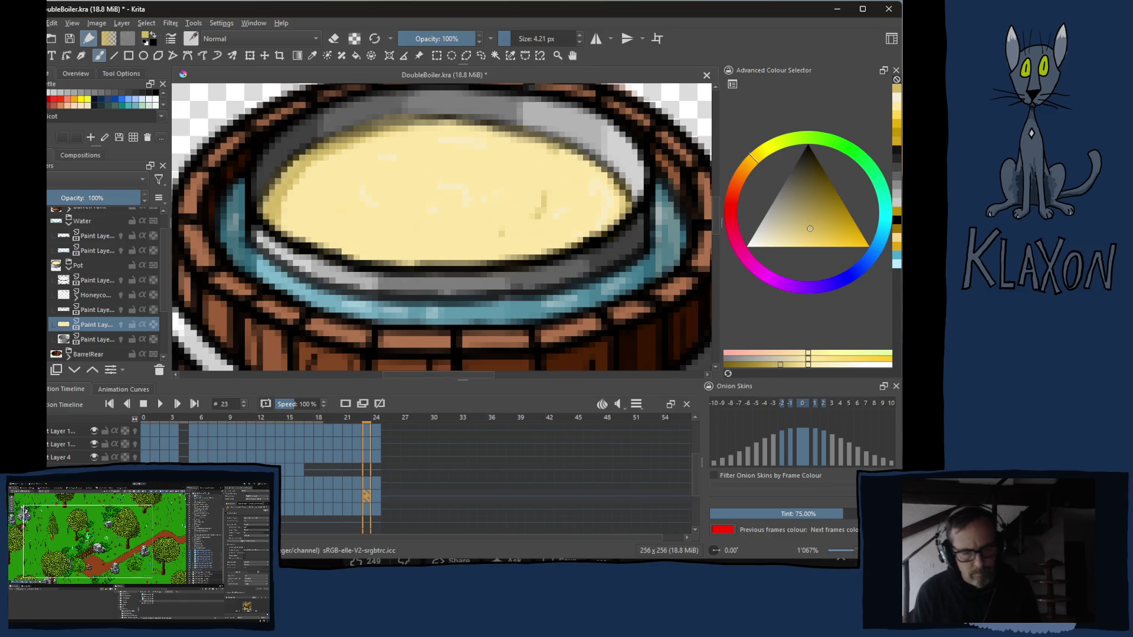
key(ctrl+z)
key(Left)
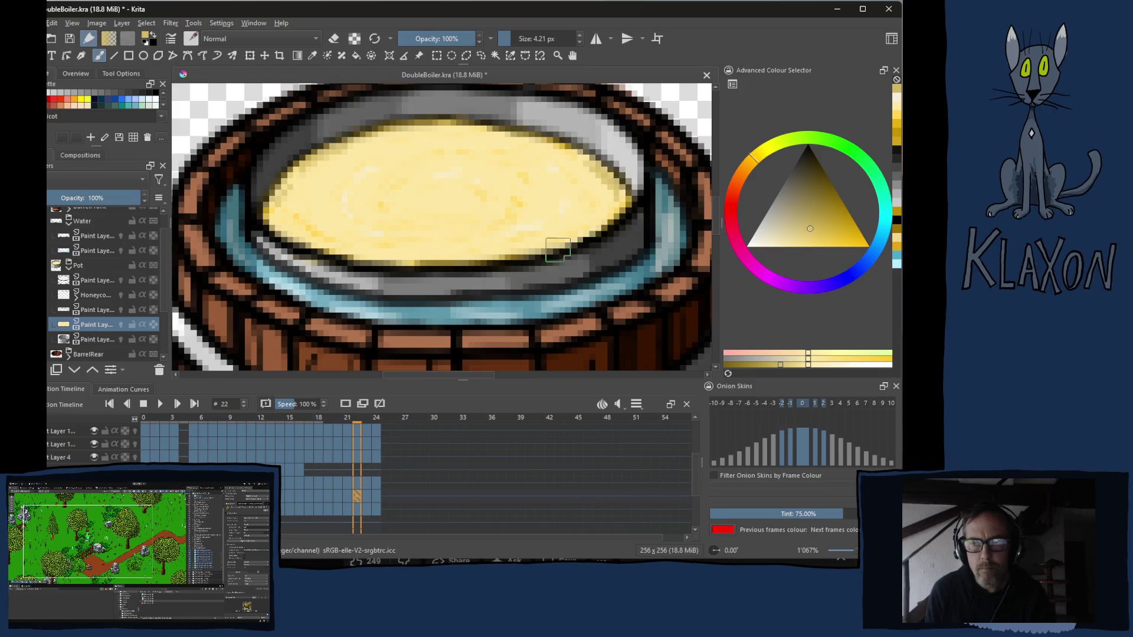
key(Left)
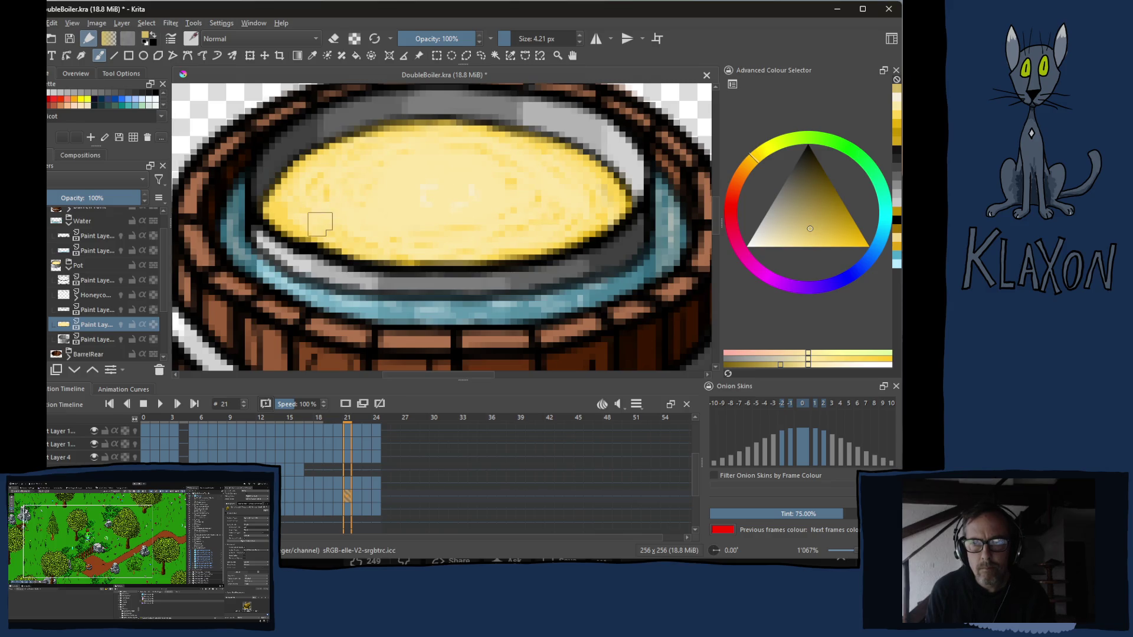
key(Home)
key(End)
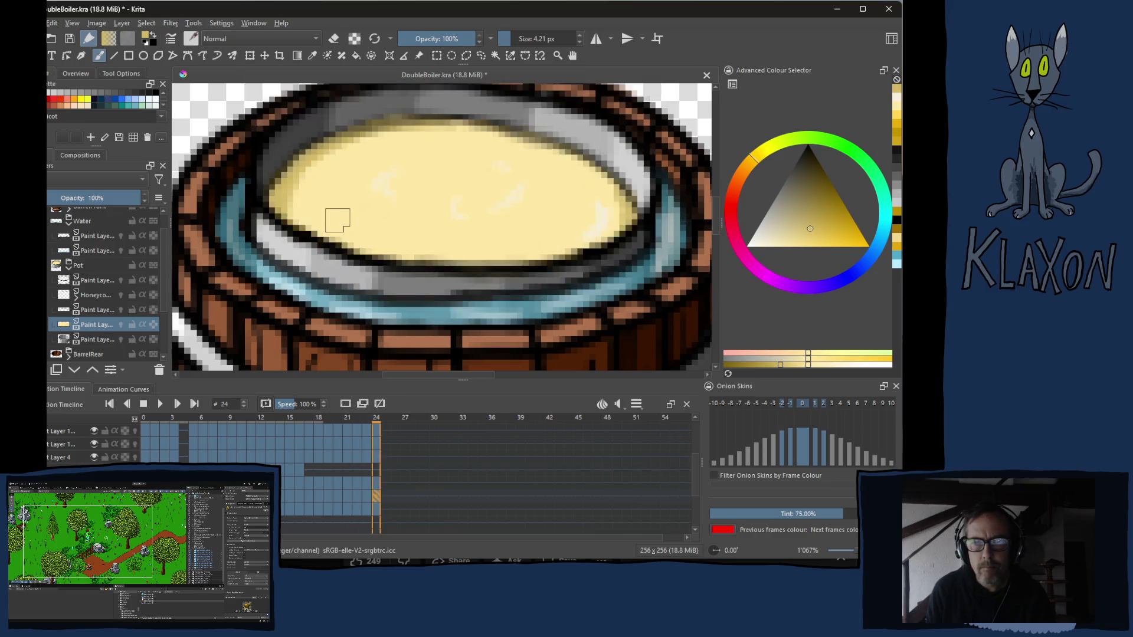
key(Left)
key(Left)
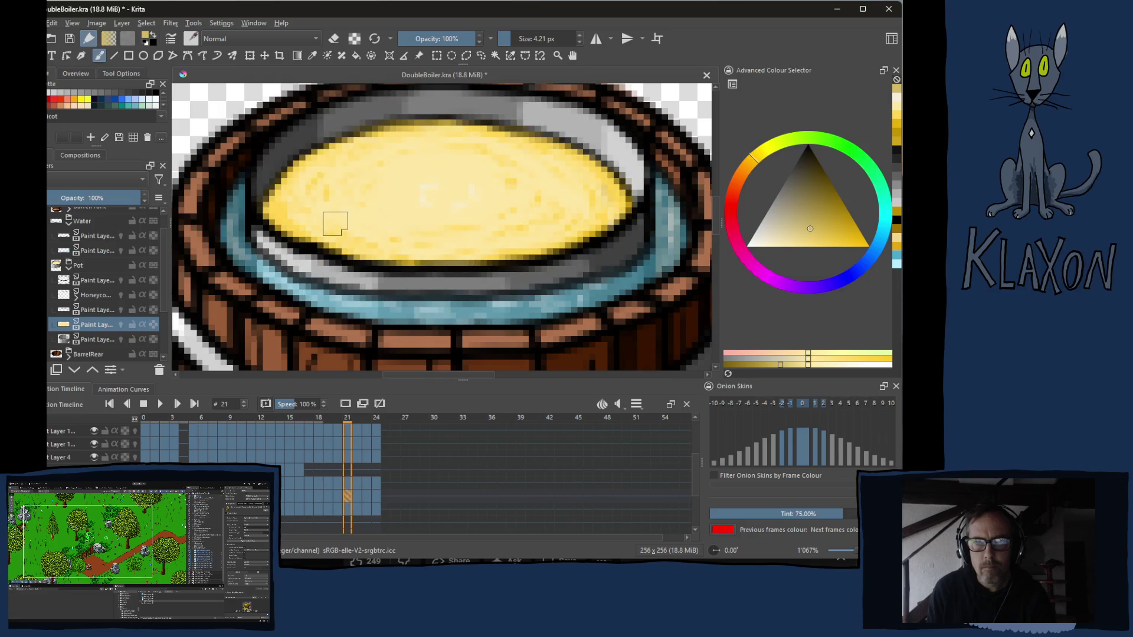
key(Right)
key(Right)
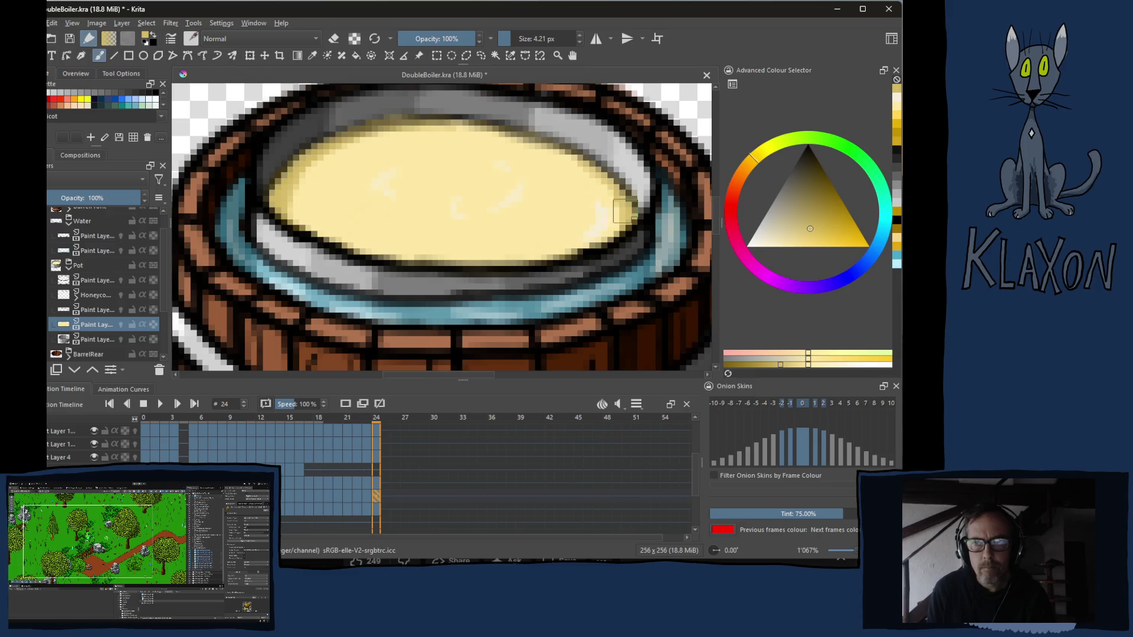
key(Left)
scroll(471, 209, down, 2)
scroll(465, 208, up, 2)
key(Left)
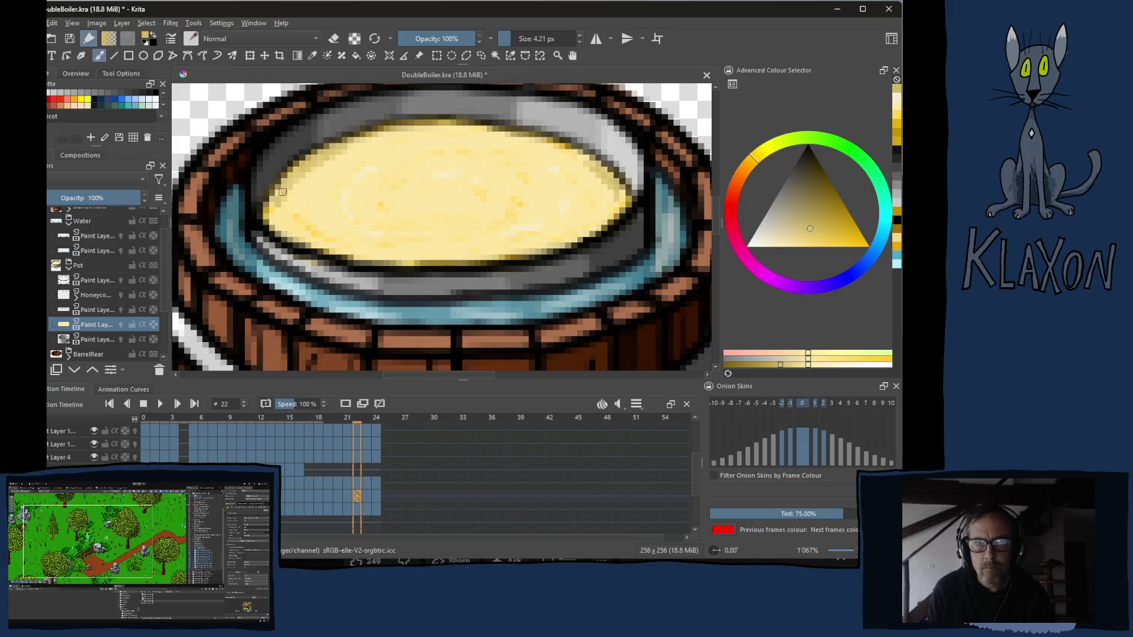
key(Right)
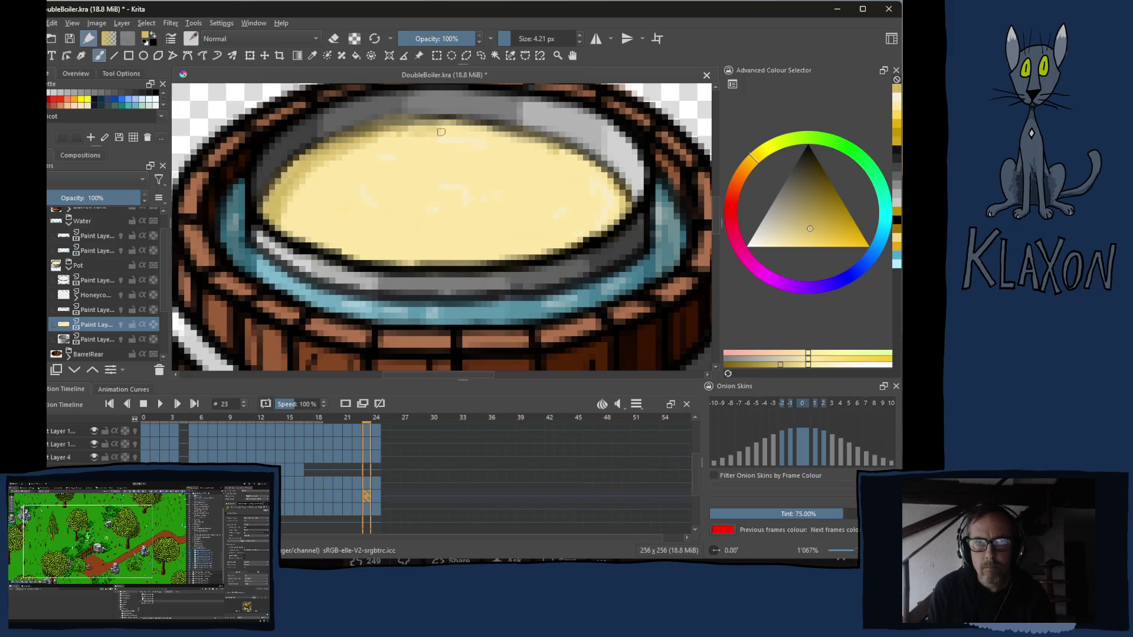
key(Right)
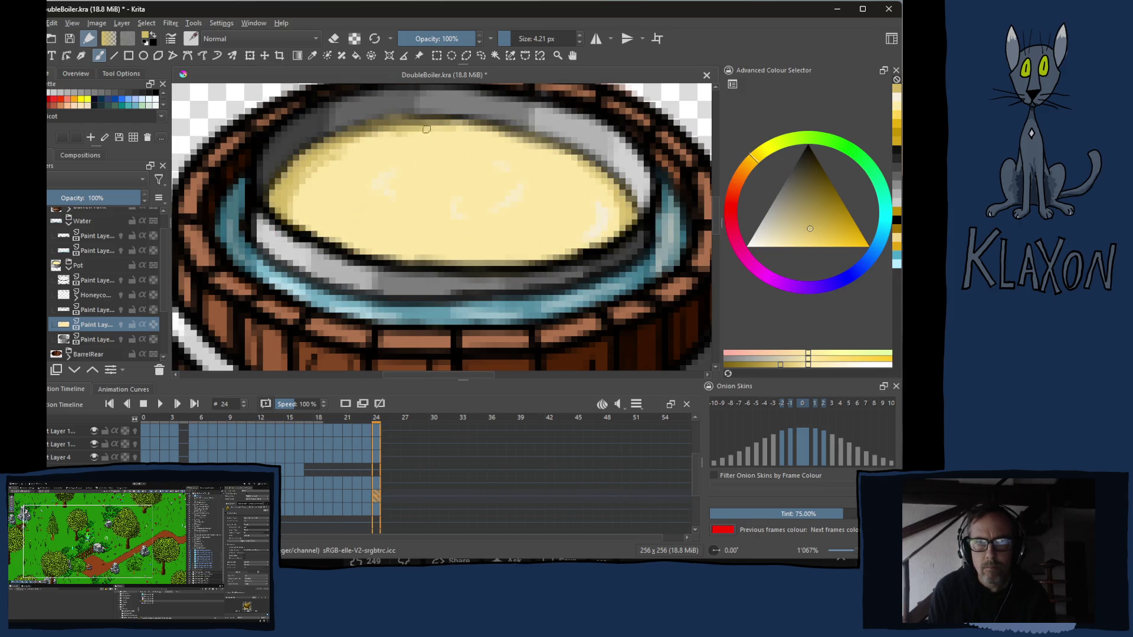
key(Right)
key(space)
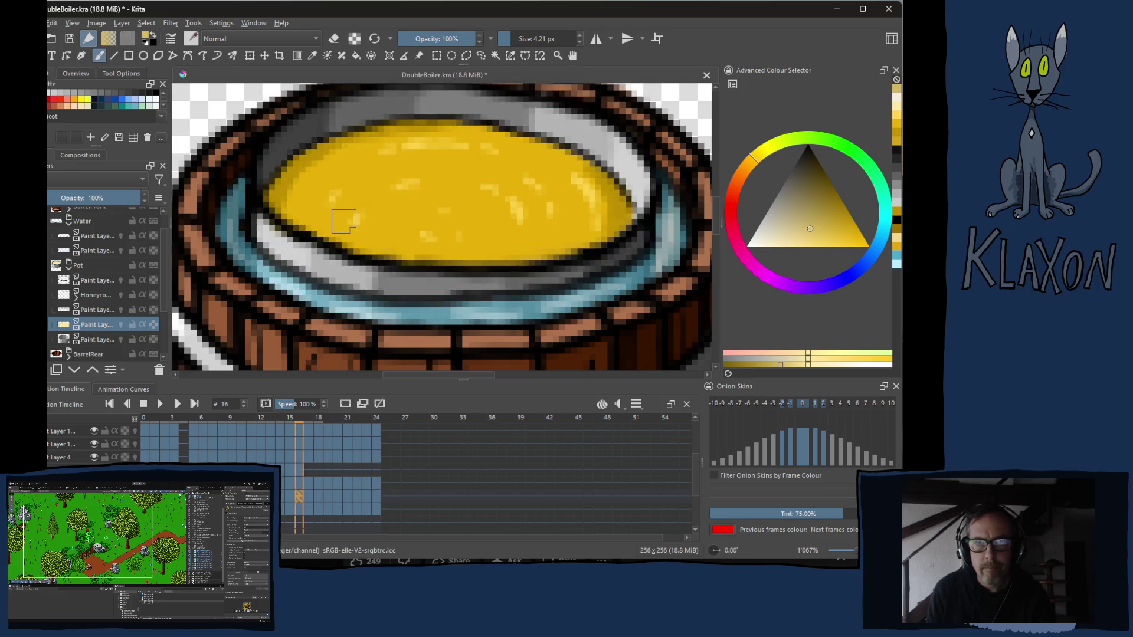
key(space)
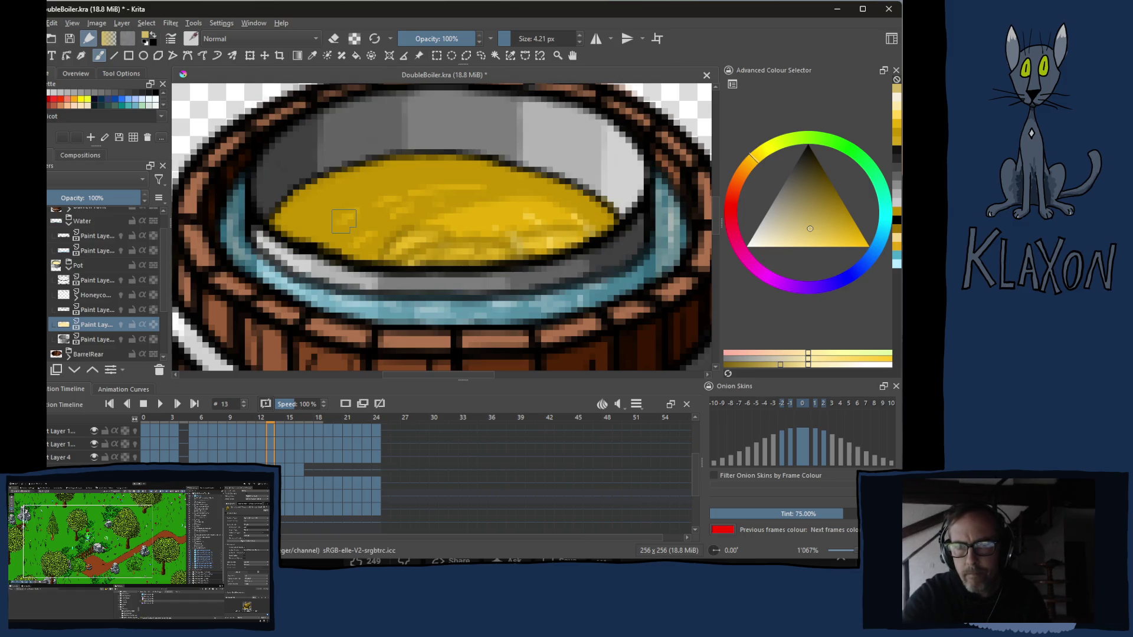
key(Right)
key(Left)
key(Right)
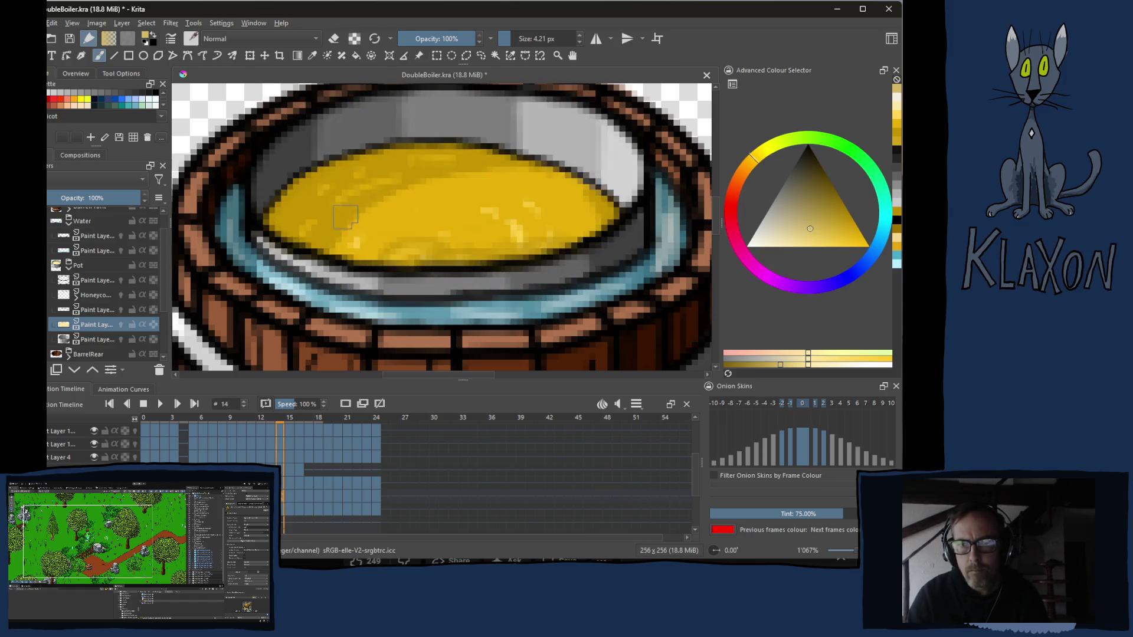
key(space)
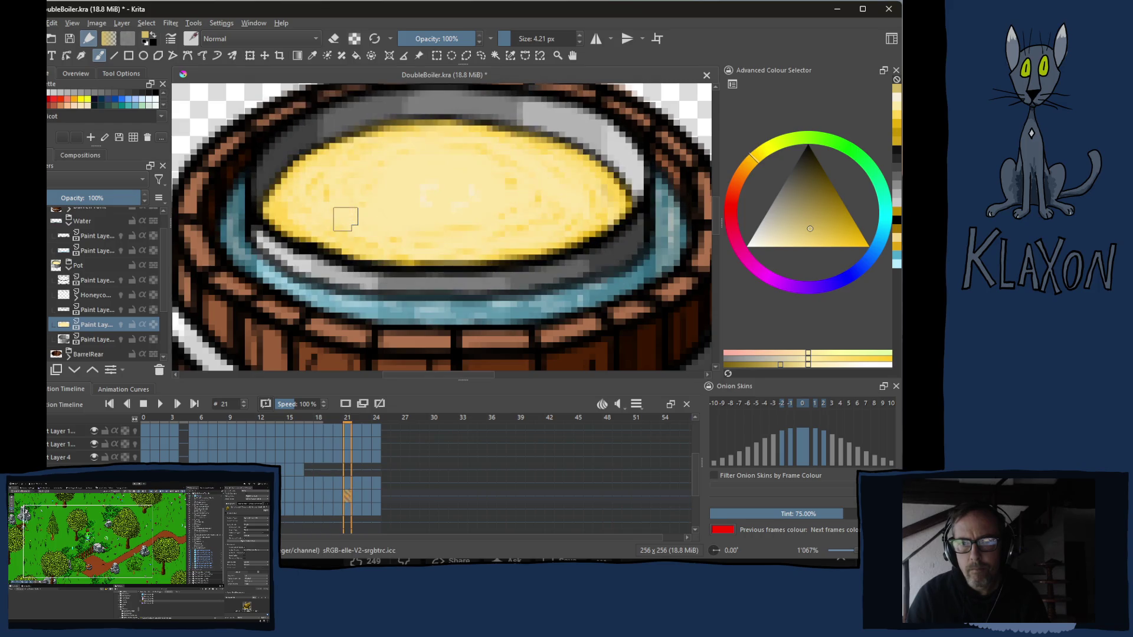
scroll(391, 189, down, 1)
scroll(391, 189, down, 2)
scroll(391, 188, up, 1)
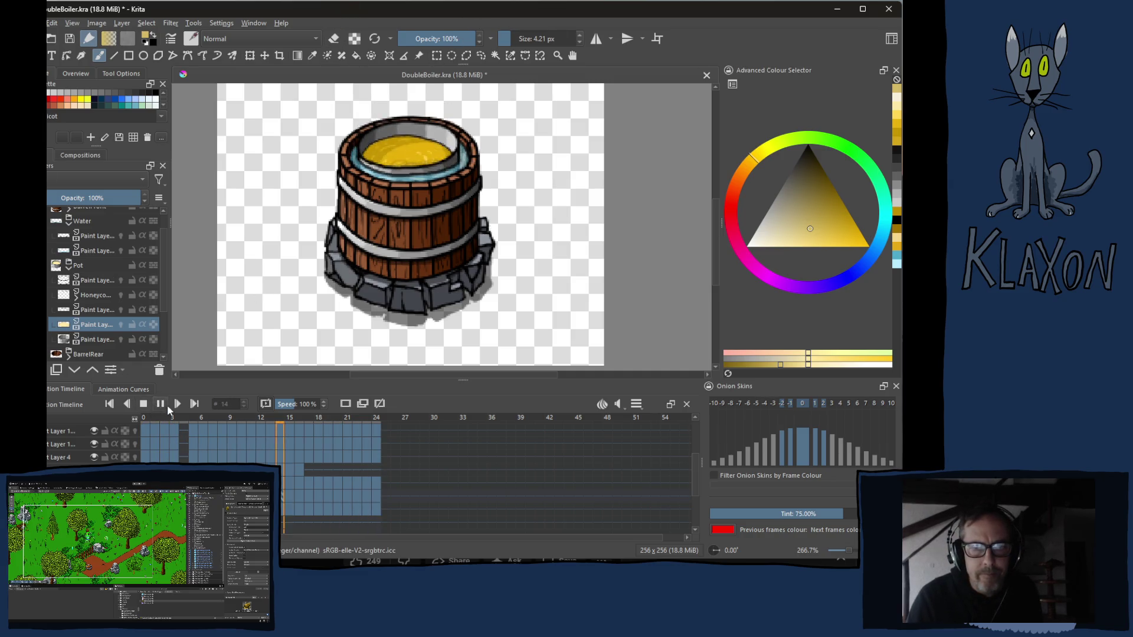
- Stop the animation preview after playback
click(143, 404)
- Step through nearby frames to land on frame 17
key(Right)
key(Right)
key(Right)
key(Right)
key(Right)
key(Right)
key(Right)
key(Right)
key(Right)
key(Right)
key(Left)
key(Left)
key(Left)
key(Left)
key(Left)
key(Left)
key(Left)
key(Left)
key(Left)
key(Left)
key(Left)
key(Left)
key(Left)
key(Right)
key(Right)
key(Right)
key(Right)
key(Right)
key(Right)
key(Right)
key(Right)
key(Right)
key(Right)
key(Right)
key(Right)
key(Right)
key(Right)
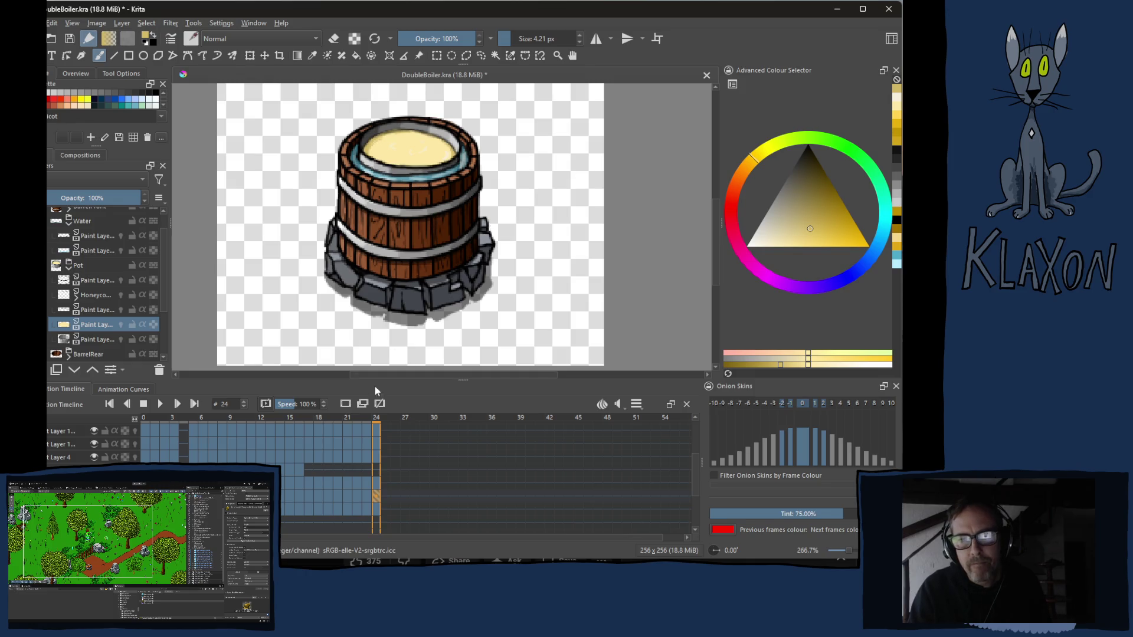
- Scrub back through the melt frames and return to frame 24
mouse_move(380, 430)
mouse_down()
mouse_move(332, 427)
mouse_move(375, 426)
mouse_up()
click(367, 429)
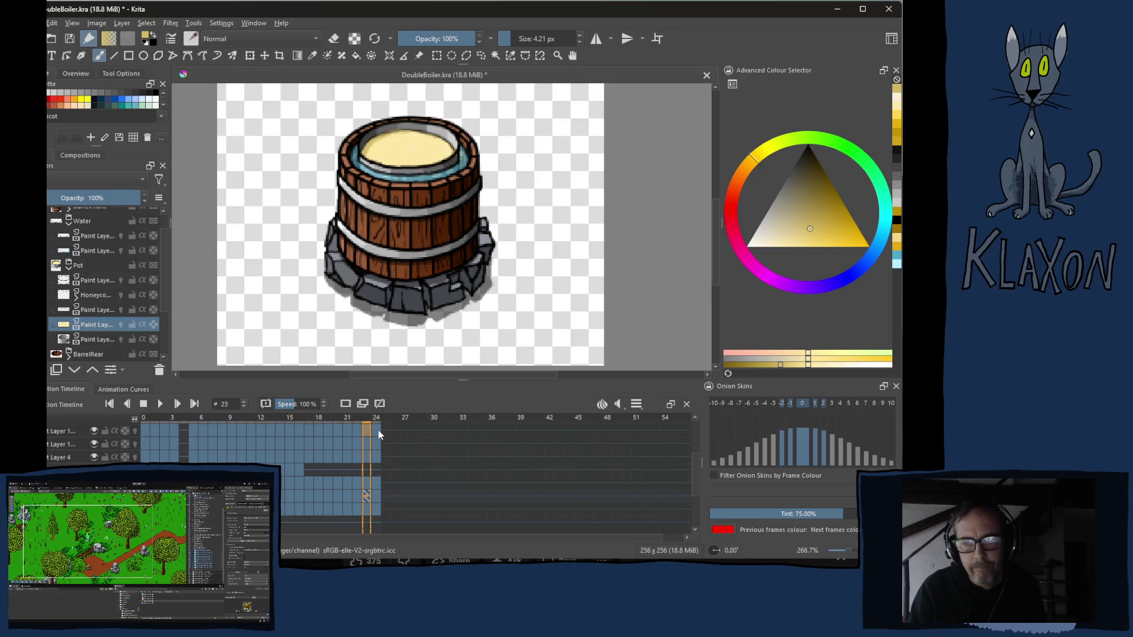
click(376, 431)
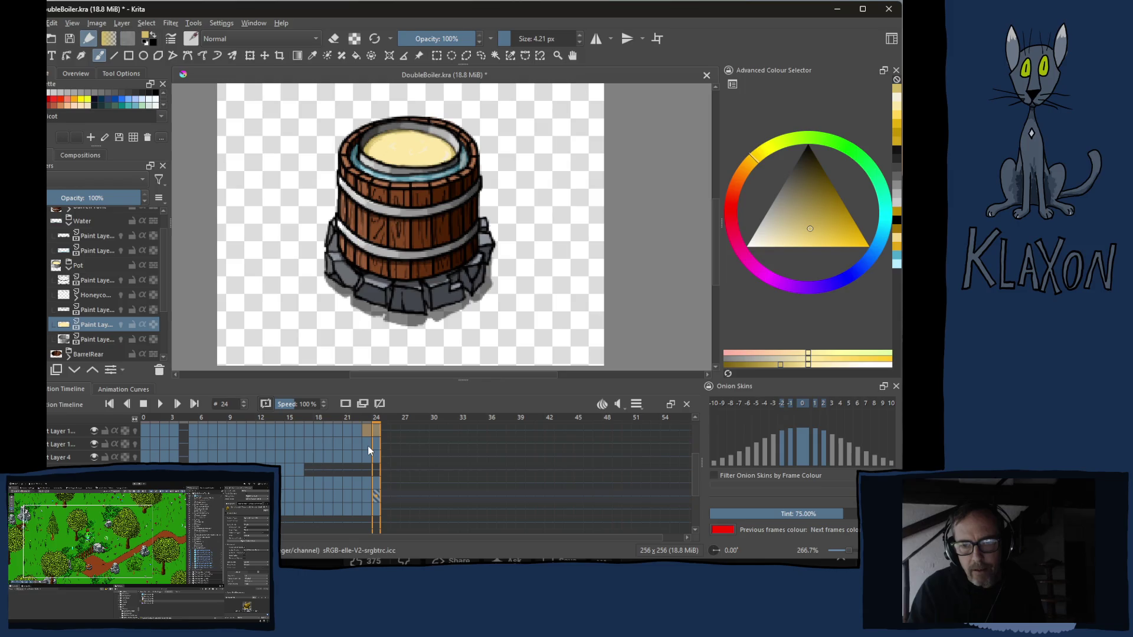
- Select frame 24 across the stacked layers and copy its keyframes
drag(370, 432, 377, 514)
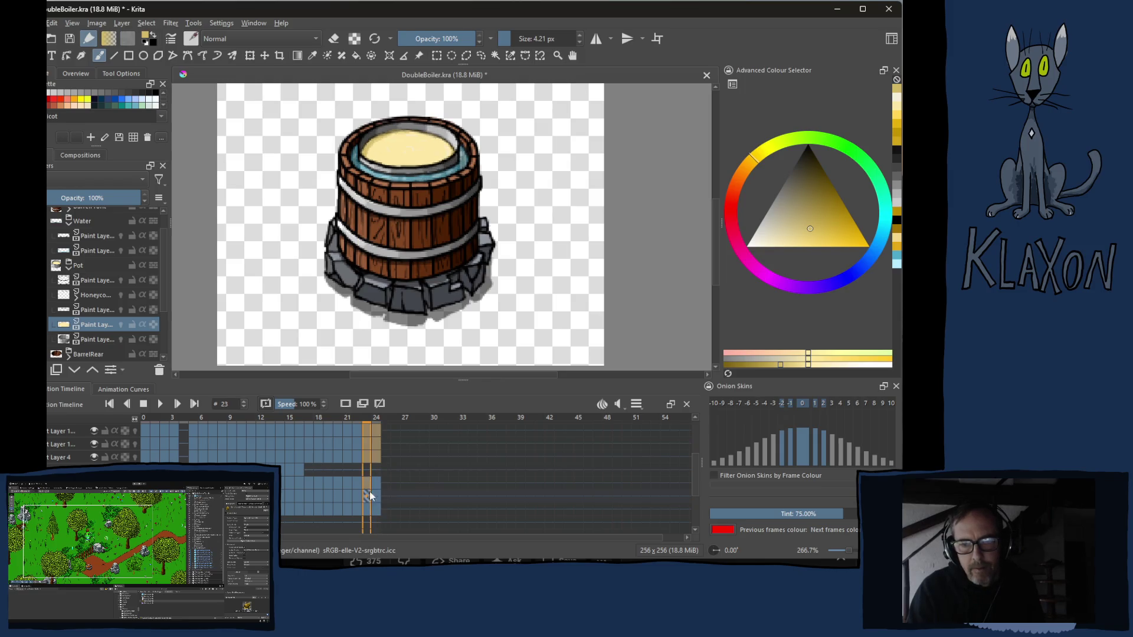
right_click(372, 435)
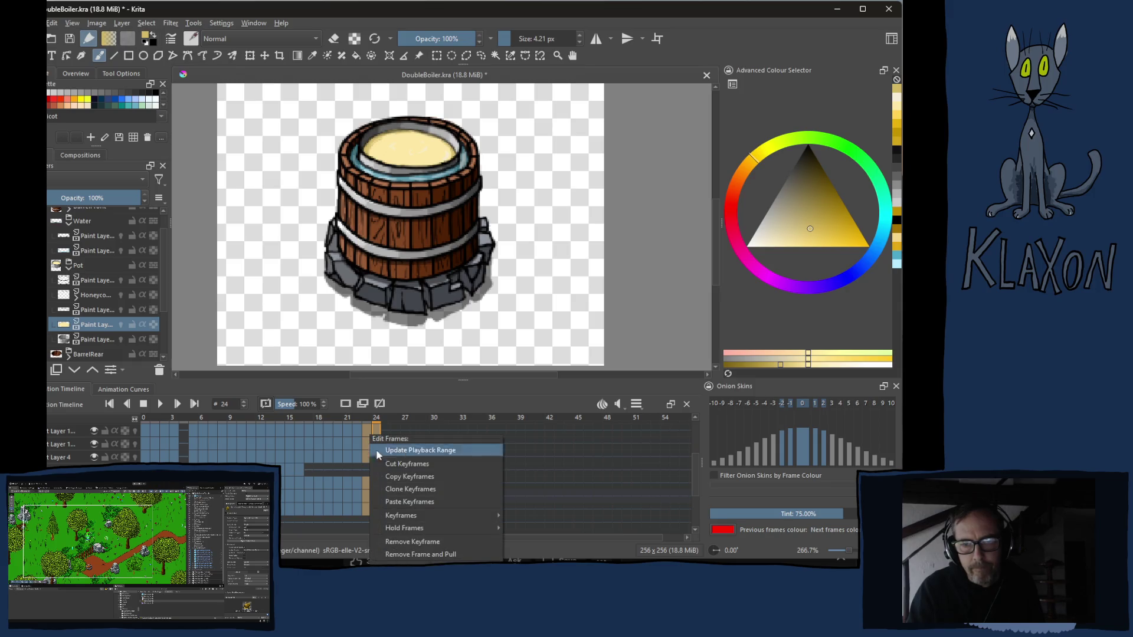
click(399, 477)
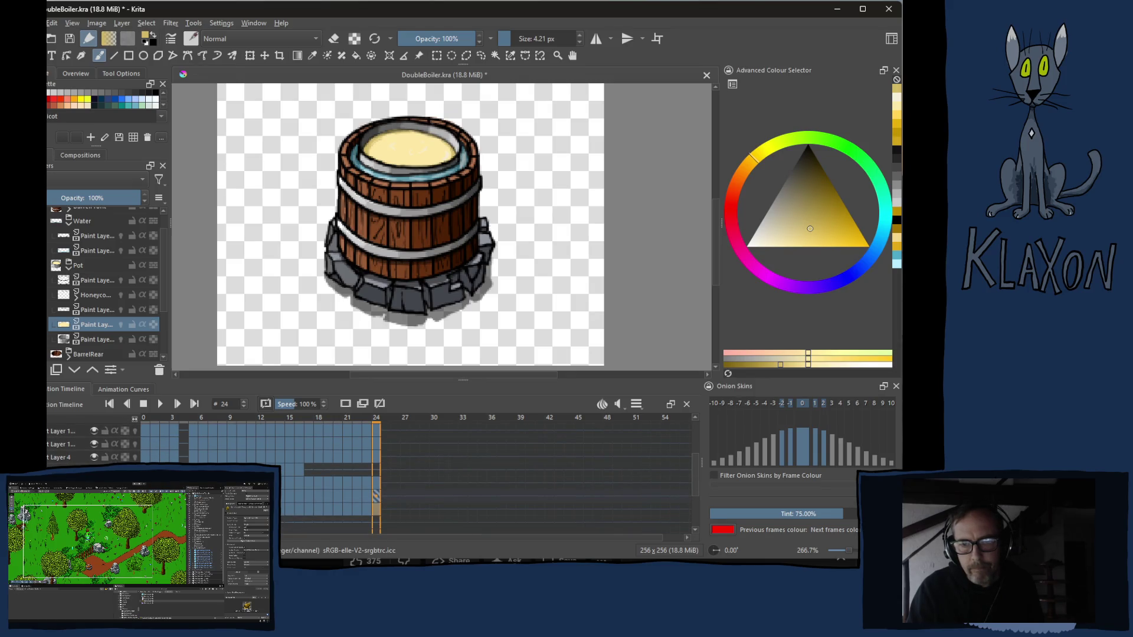
- Paste the copied keyframes at frame 25, then step back to frame 23
click(384, 431)
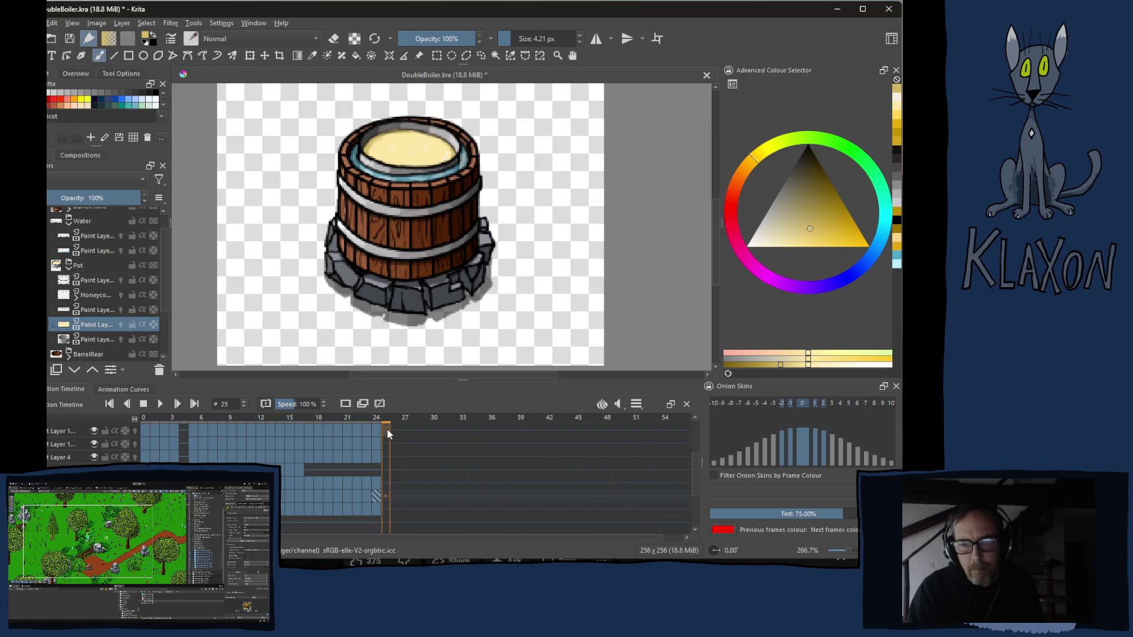
right_click(387, 431)
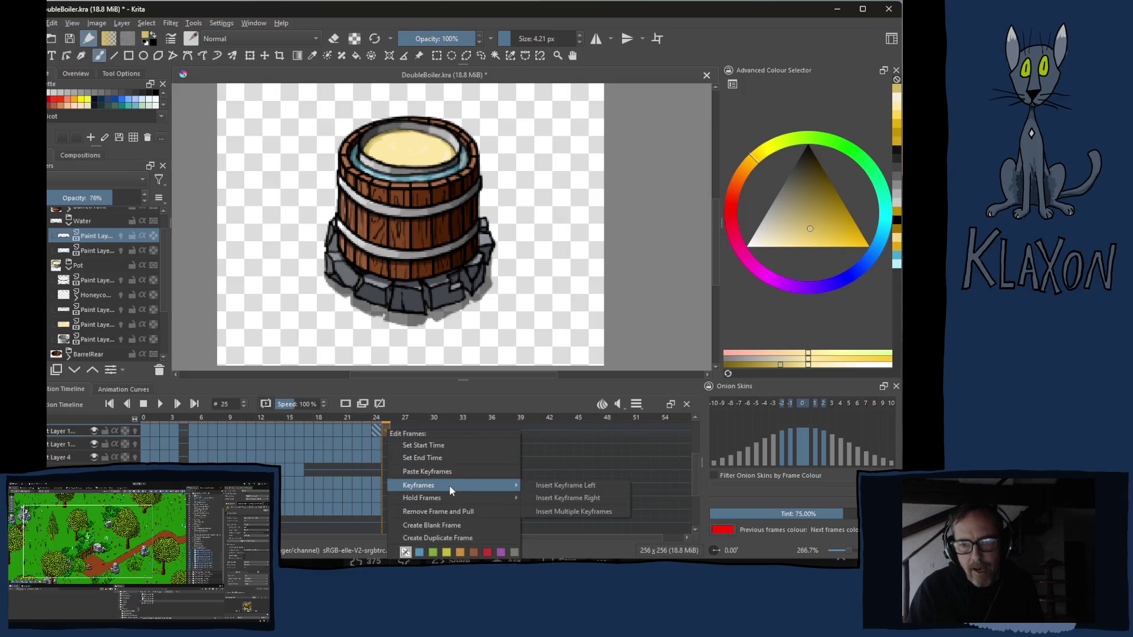
click(434, 471)
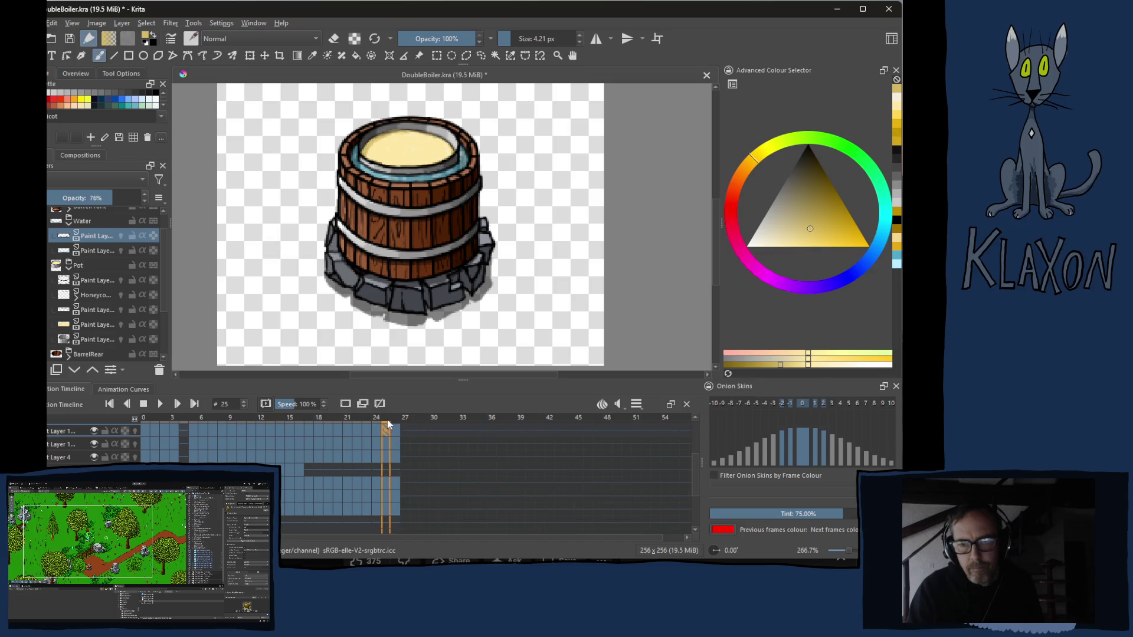
key(Left)
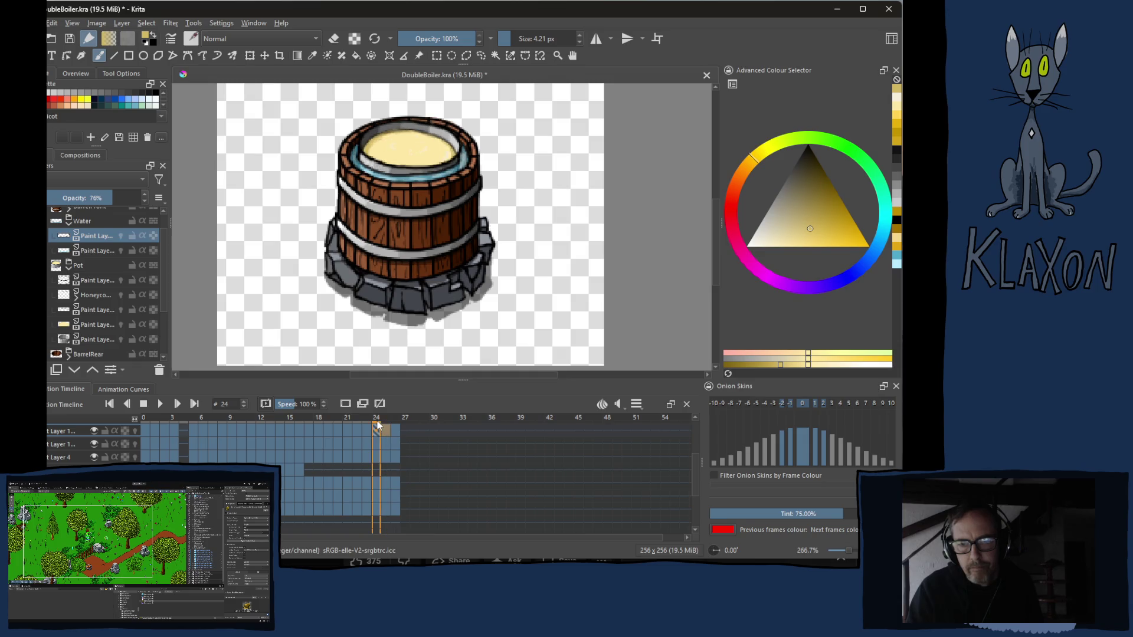
key(Left)
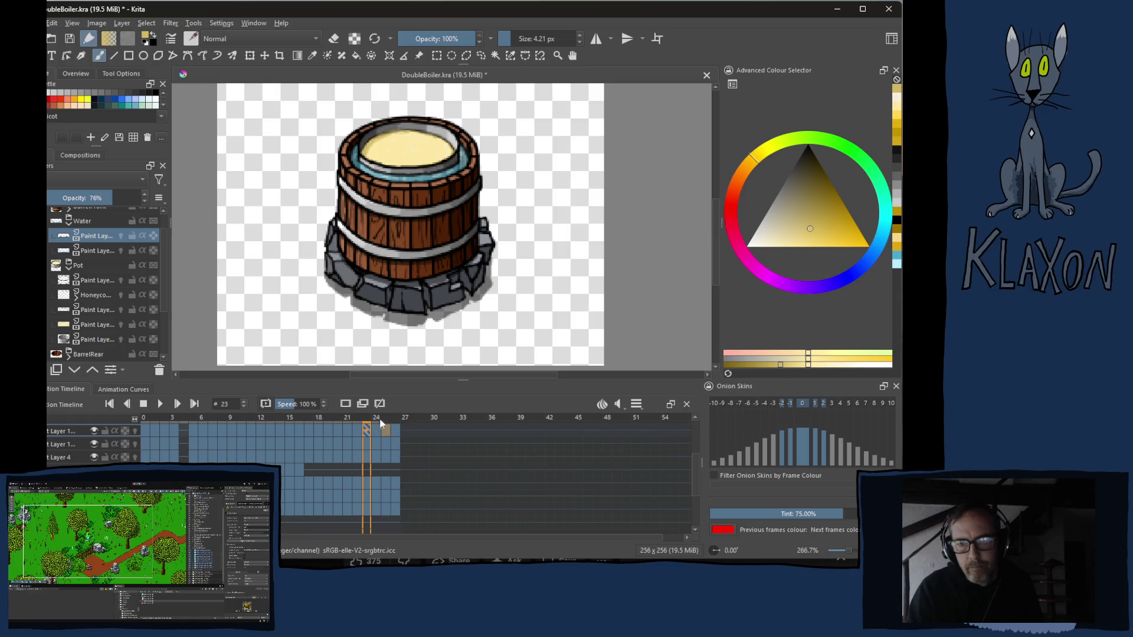
- Set the clip range start to 23 with end 26 in the timeline settings
click(638, 404)
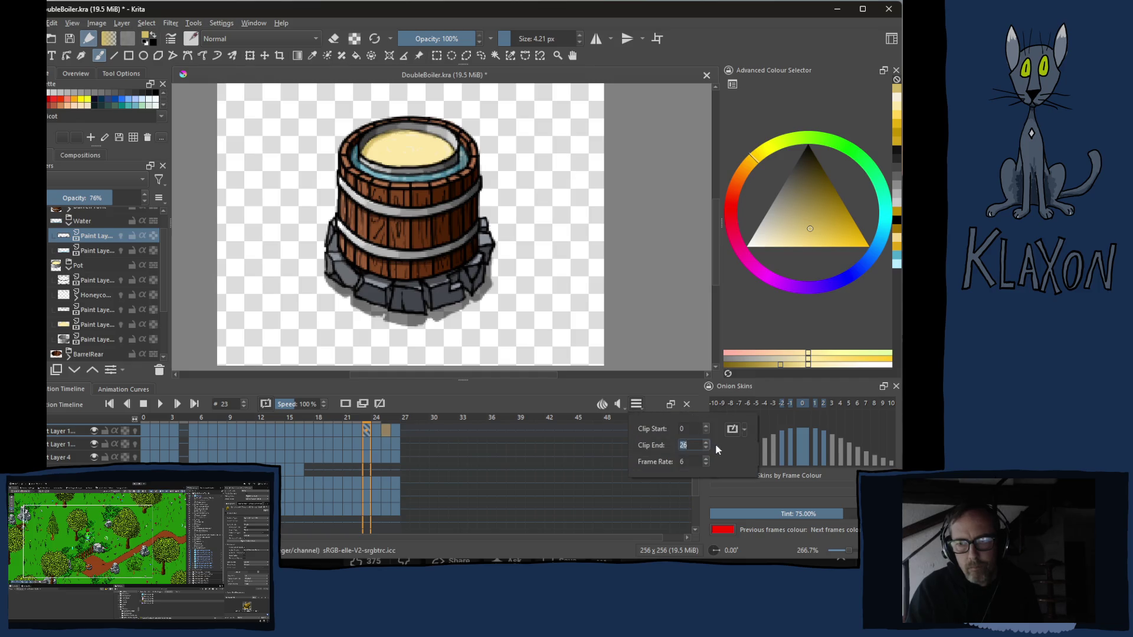
click(707, 426)
double_click(708, 426)
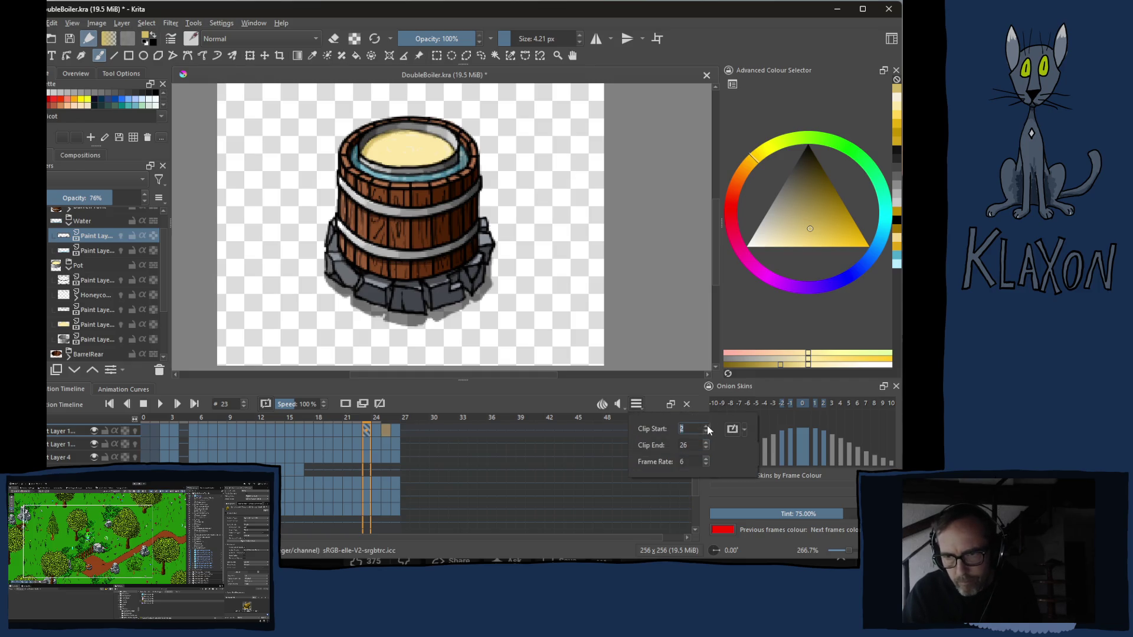
double_click(707, 426)
right_click(708, 426)
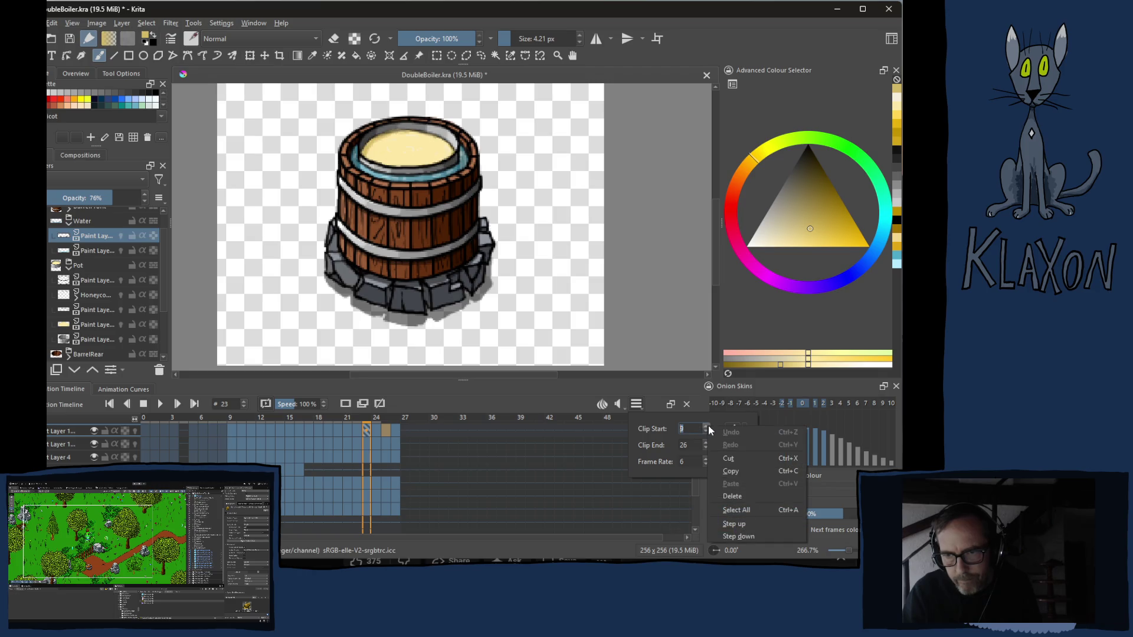
click(707, 425)
double_click(707, 424)
double_click(707, 425)
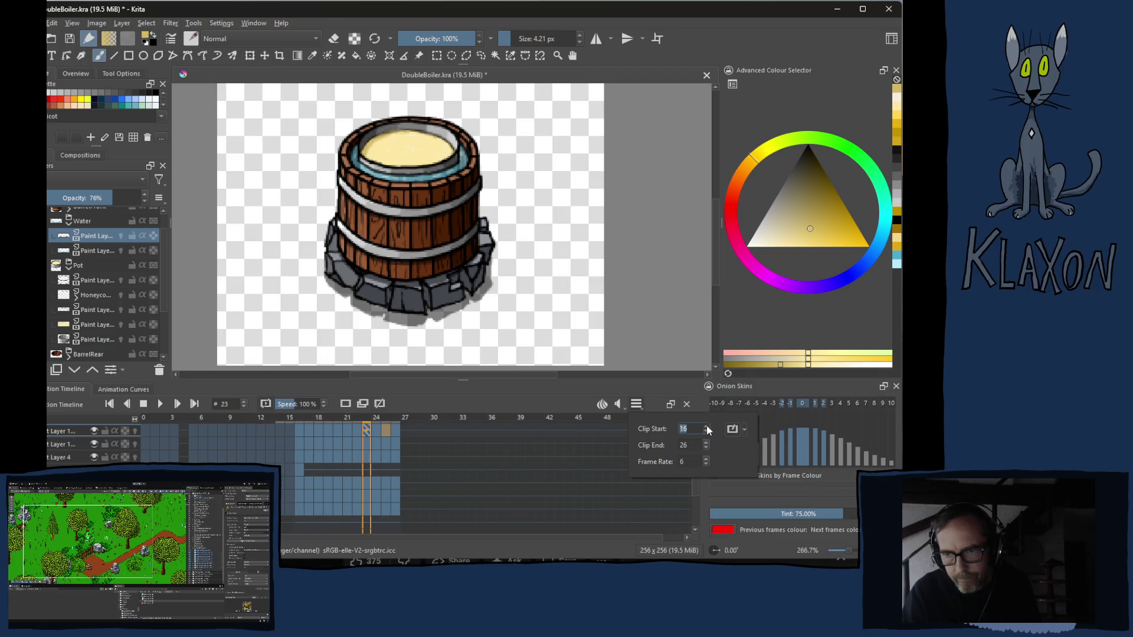
triple_click(707, 425)
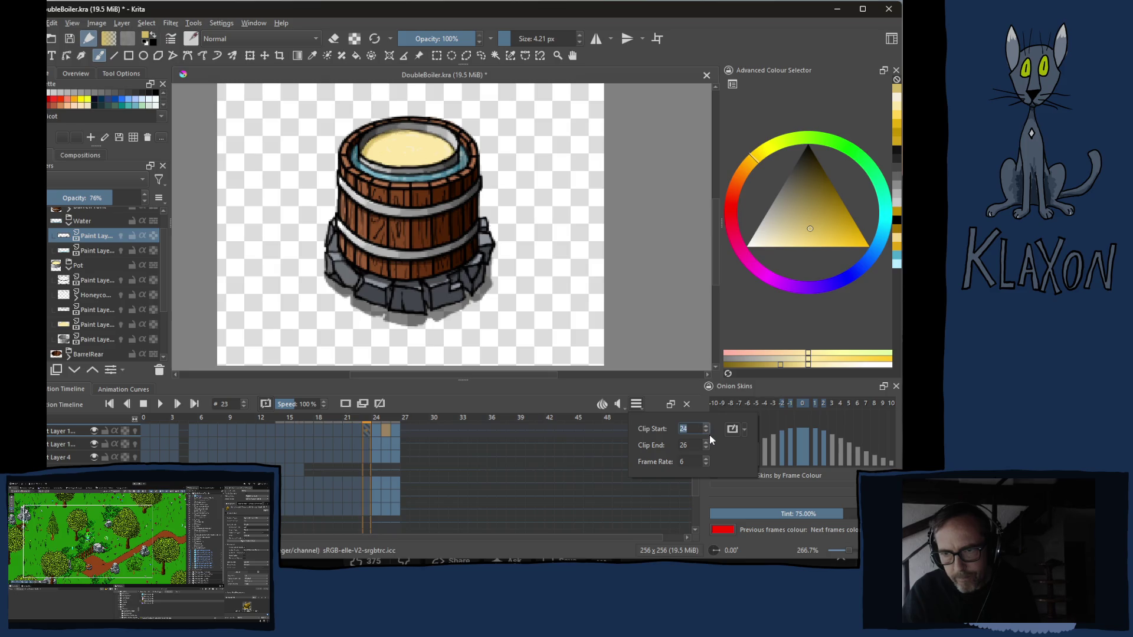
click(707, 432)
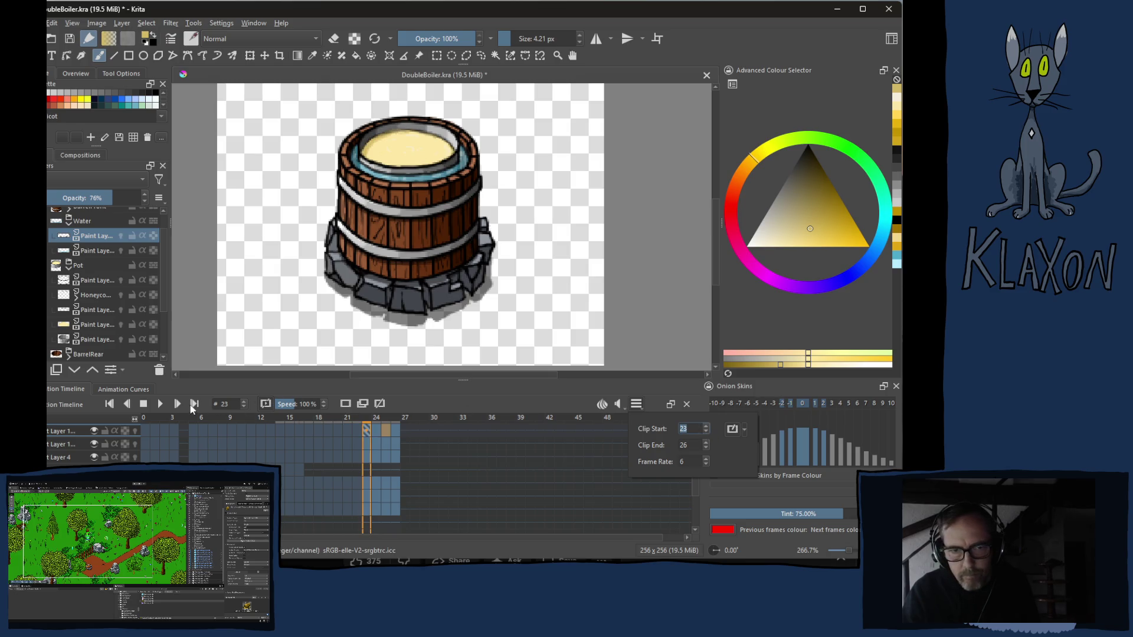
- Play the animation within the 23–26 range
click(163, 403)
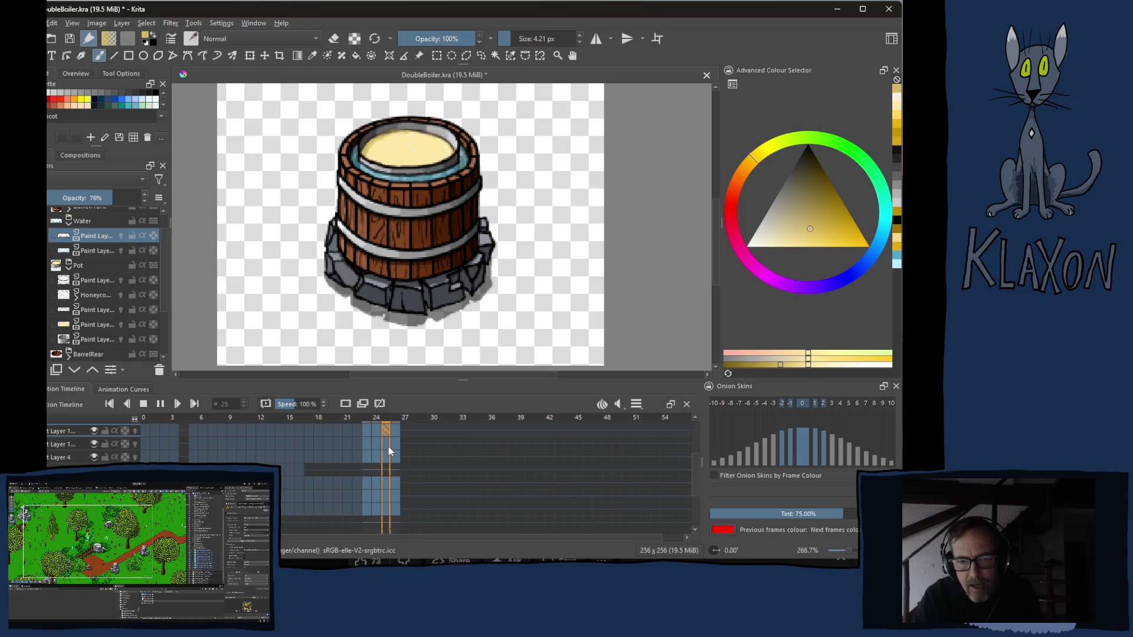
- Stop playback and delete the extra frames after frame 24
click(143, 405)
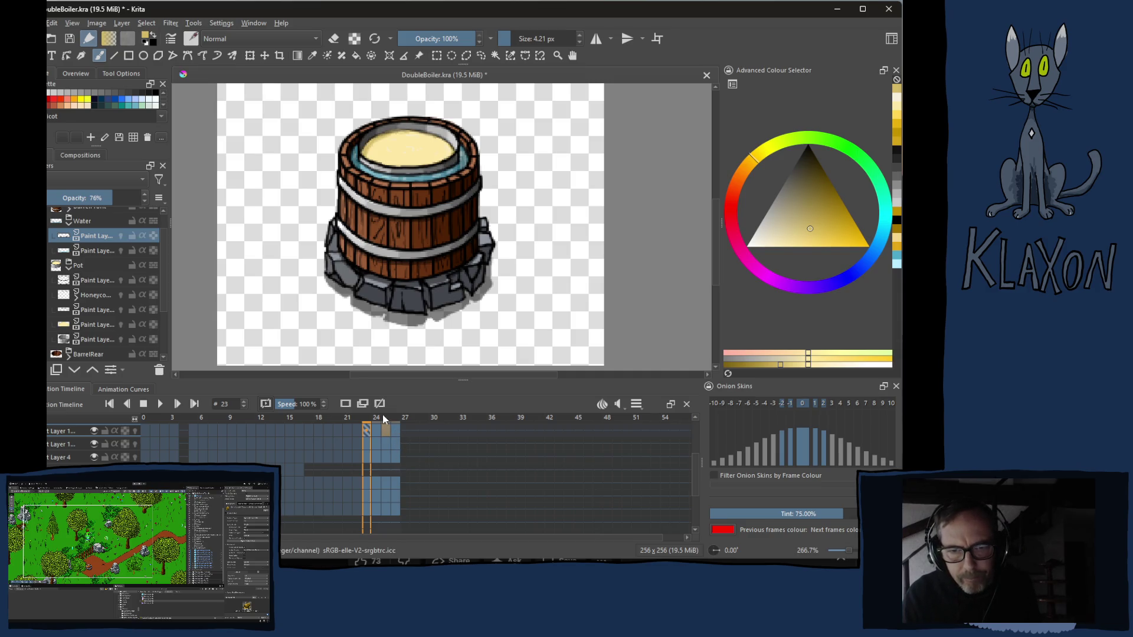
key(Delete)
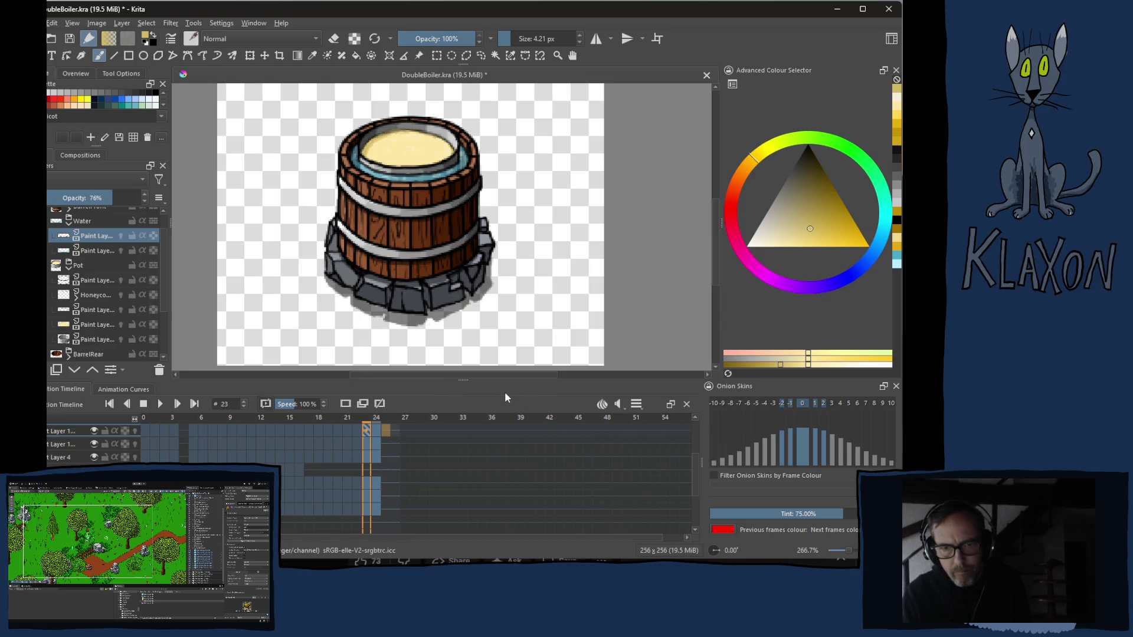
- Check frame 26, return to frame 23 and reopen the clip range settings
click(398, 433)
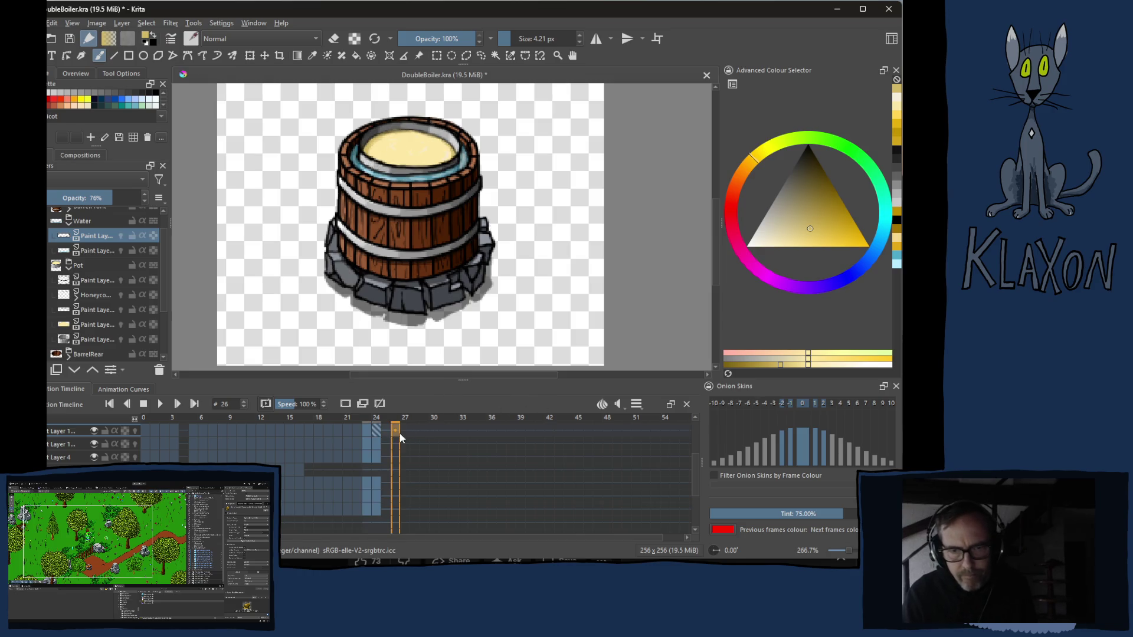
click(367, 432)
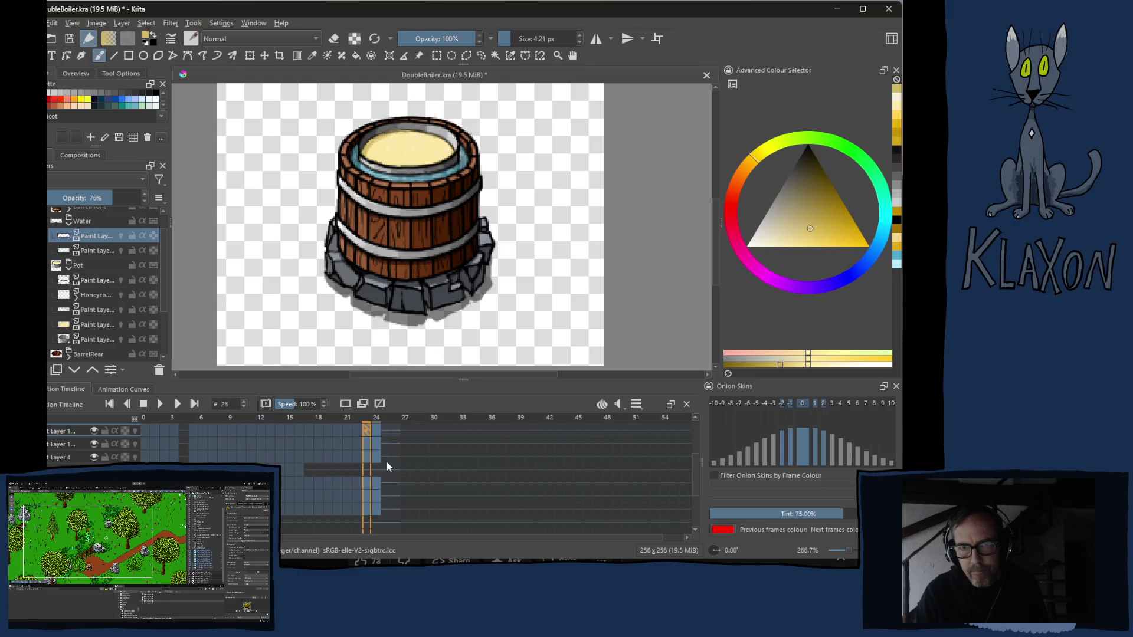
click(637, 405)
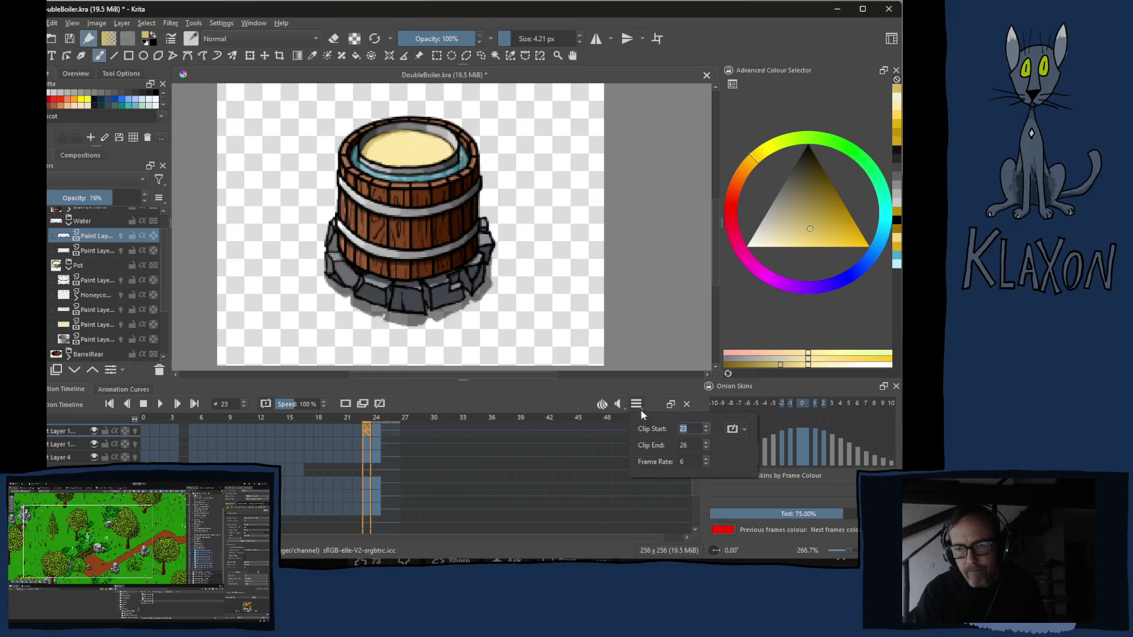
- Set Clip Start to frame 5 and play the melting animation
click(707, 433)
text(5)
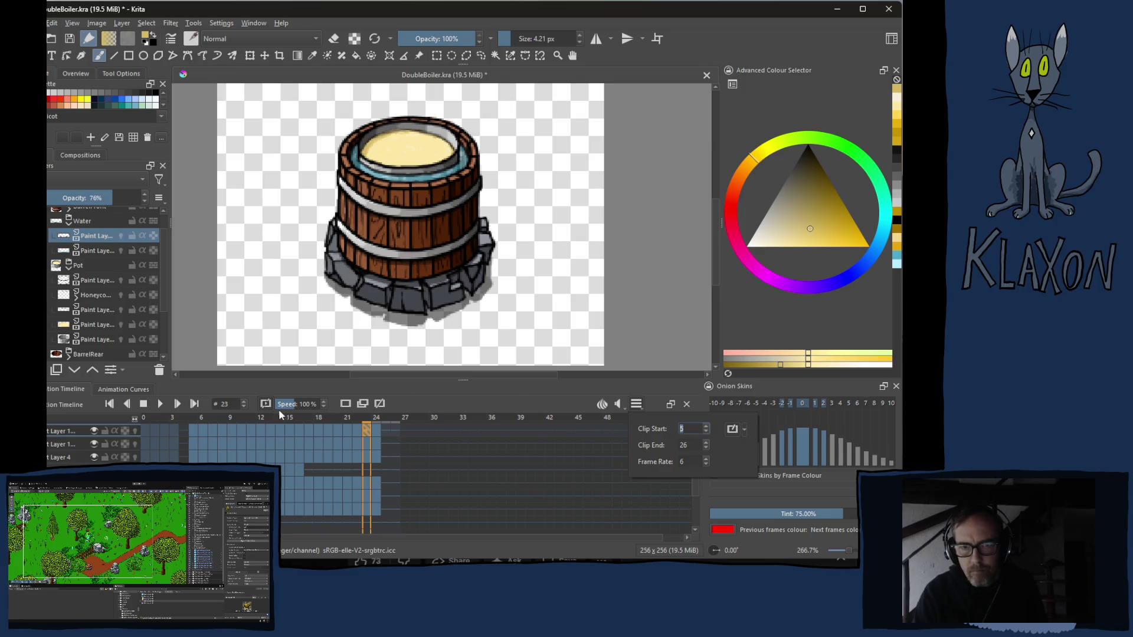
click(163, 404)
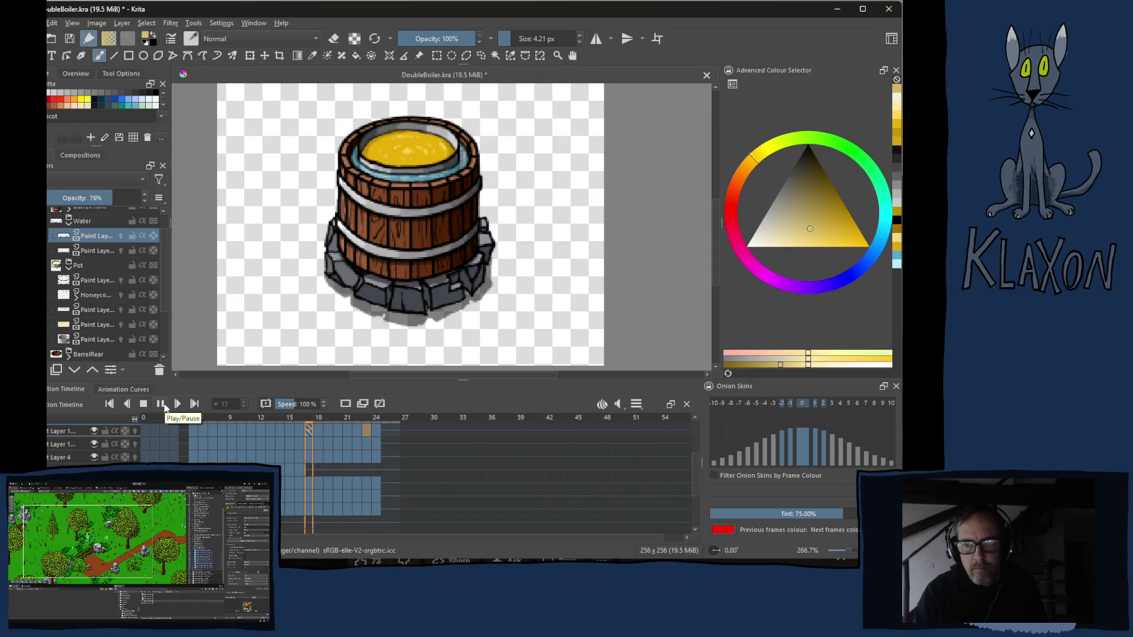
- Set Clip End to frame 24 so the loop spans frames 5–24, then verify the range
click(636, 404)
click(685, 444)
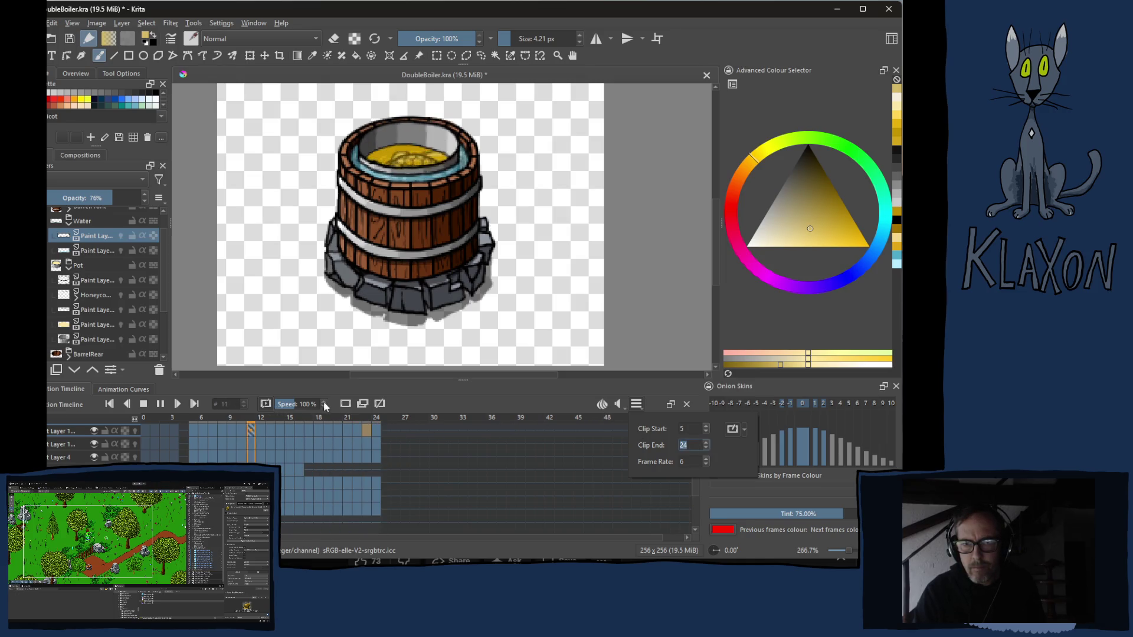
click(450, 398)
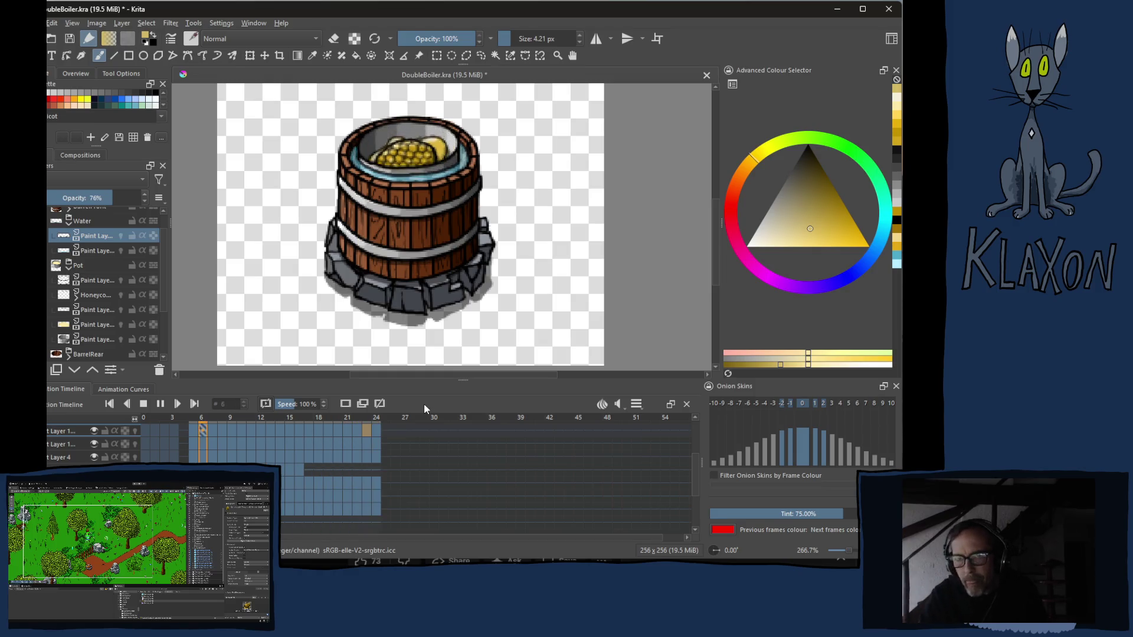
click(635, 404)
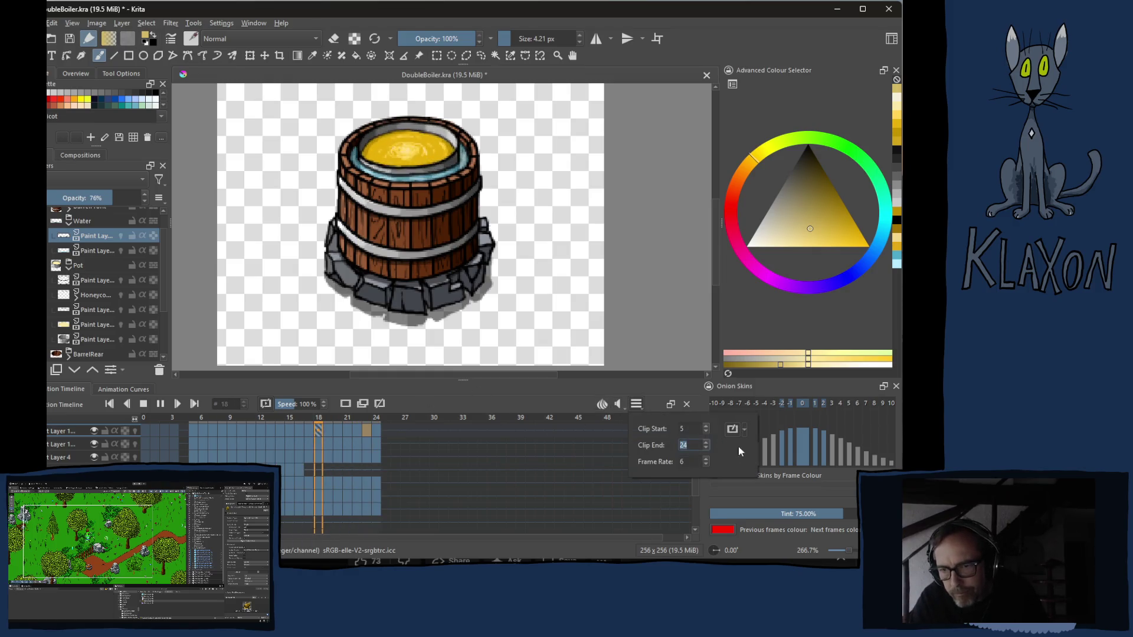
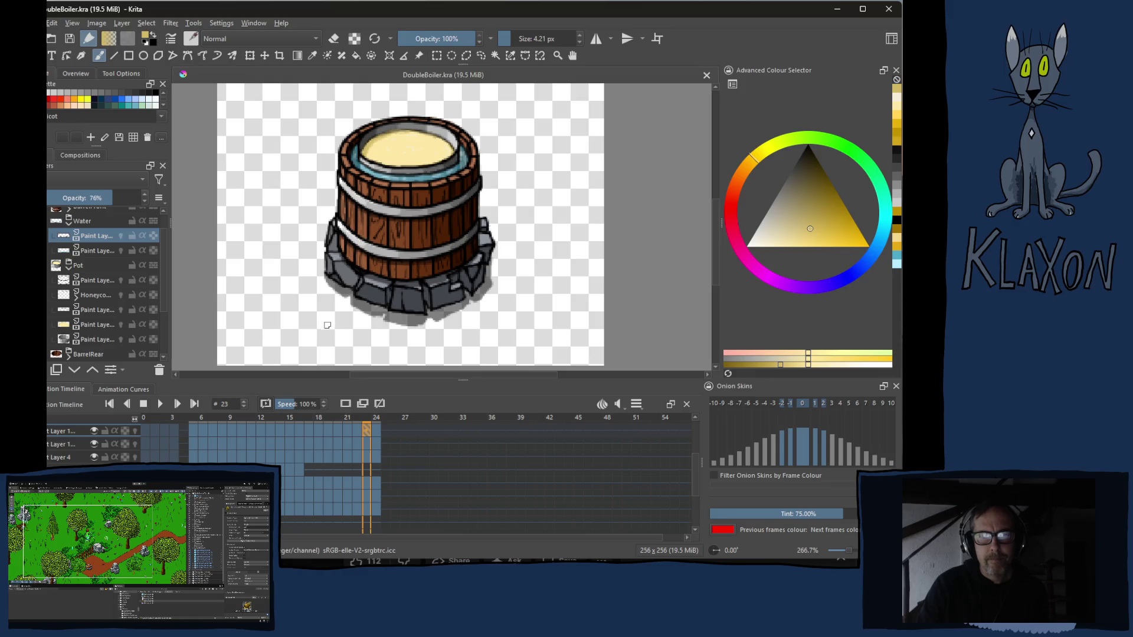
- Scrub and arrow-step through frames 6–23 checking the melting liquid, settling on frame 16
mouse_move(369, 418)
mouse_down()
mouse_move(216, 424)
mouse_move(378, 427)
mouse_up()
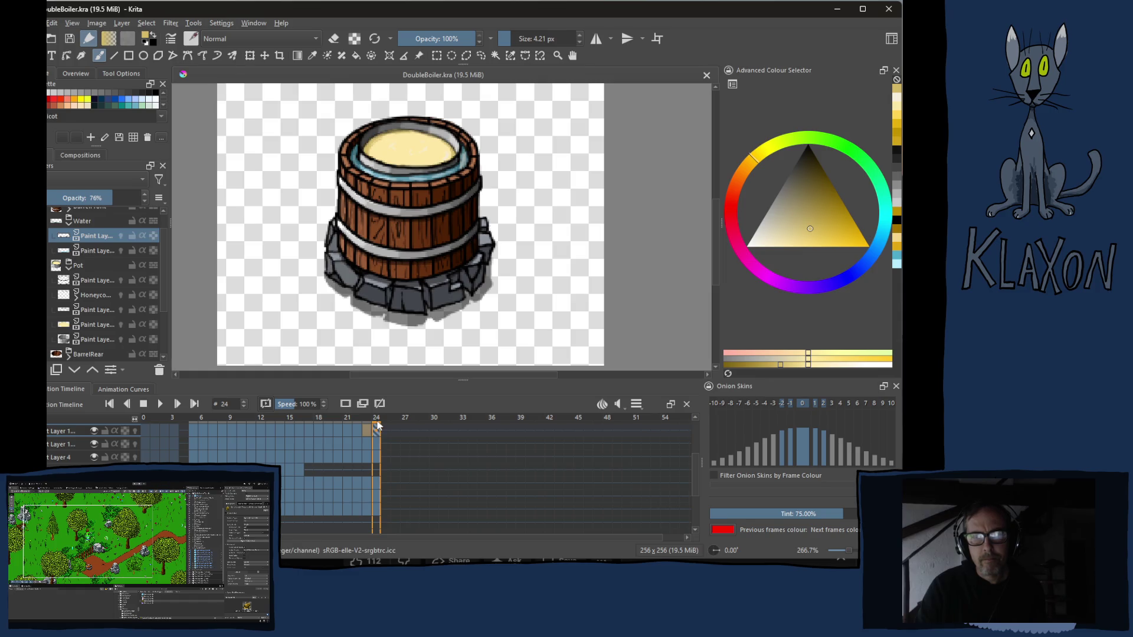
drag(378, 426, 369, 427)
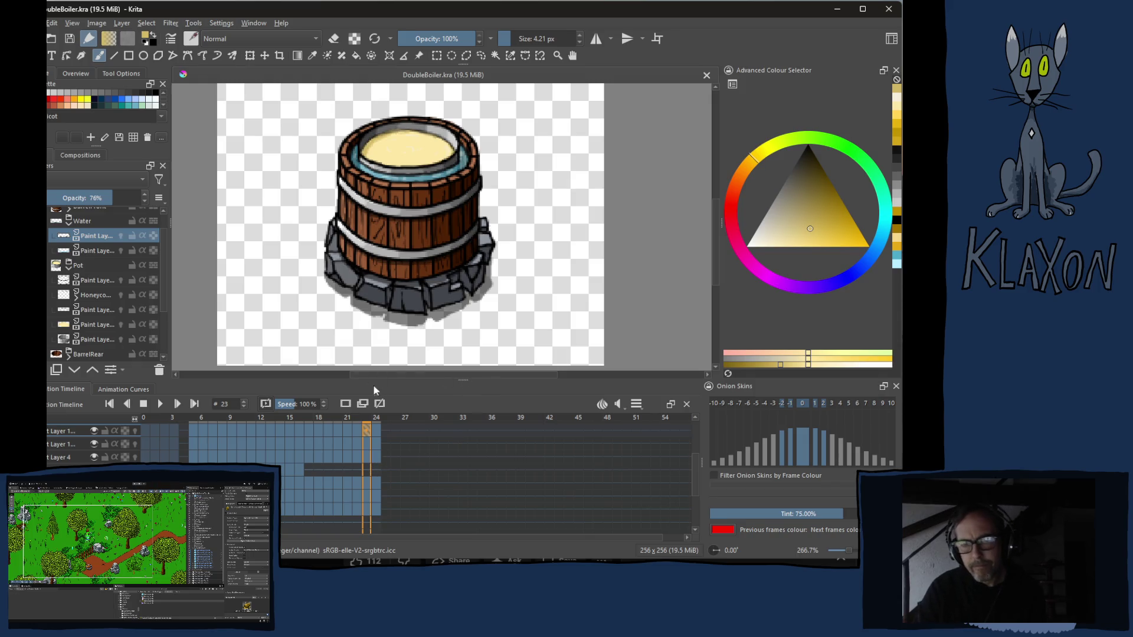
key(Left)
key(Left)
key(Left)
key(Left)
key(Left)
key(Left)
key(Left)
key(Left)
key(Left)
key(Left)
key(Left)
key(Left)
key(Left)
key(Left)
key(Left)
key(Left)
key(Left)
key(Left)
key(Left)
key(Right)
key(Right)
key(Right)
key(Right)
key(Right)
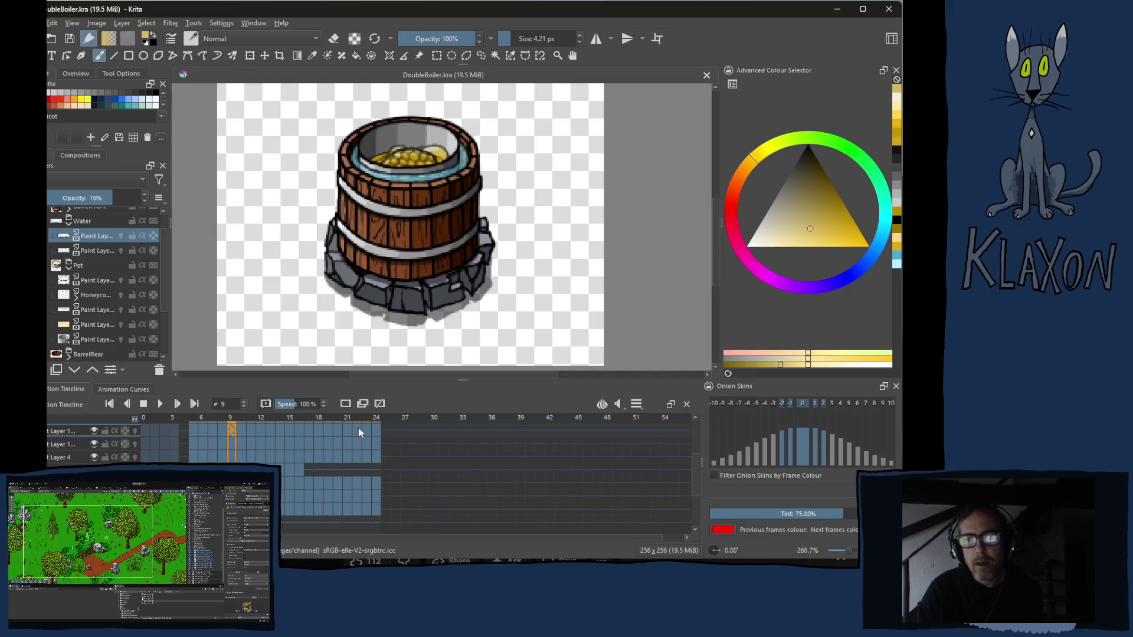
key(Right)
key(Right)
key(Right)
key(Right)
key(Right)
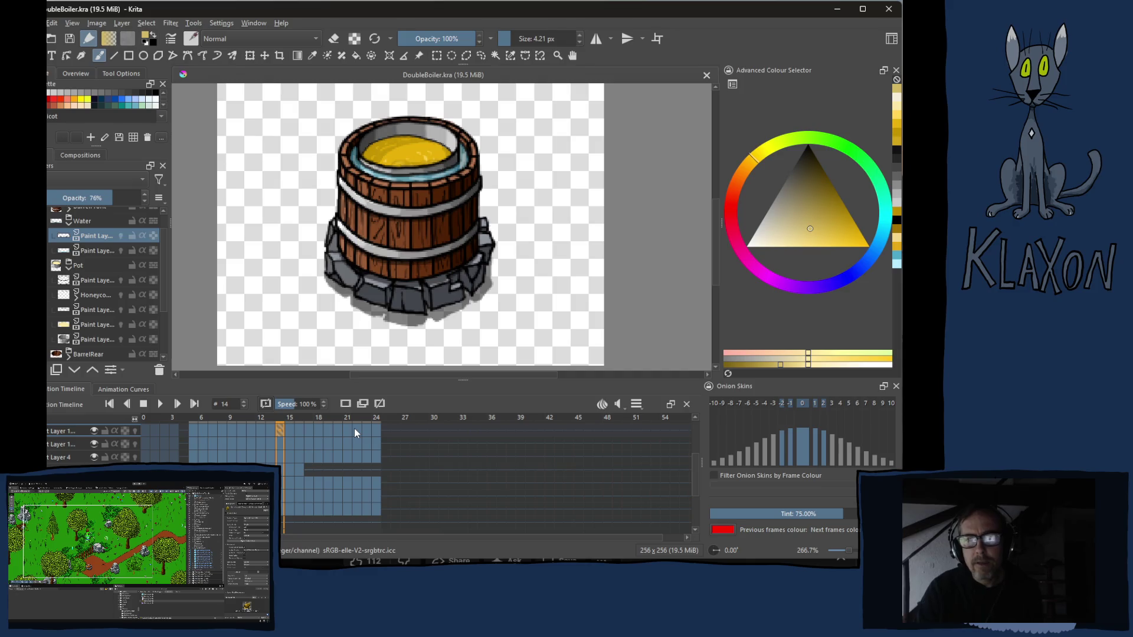
key(Right)
key(Right)
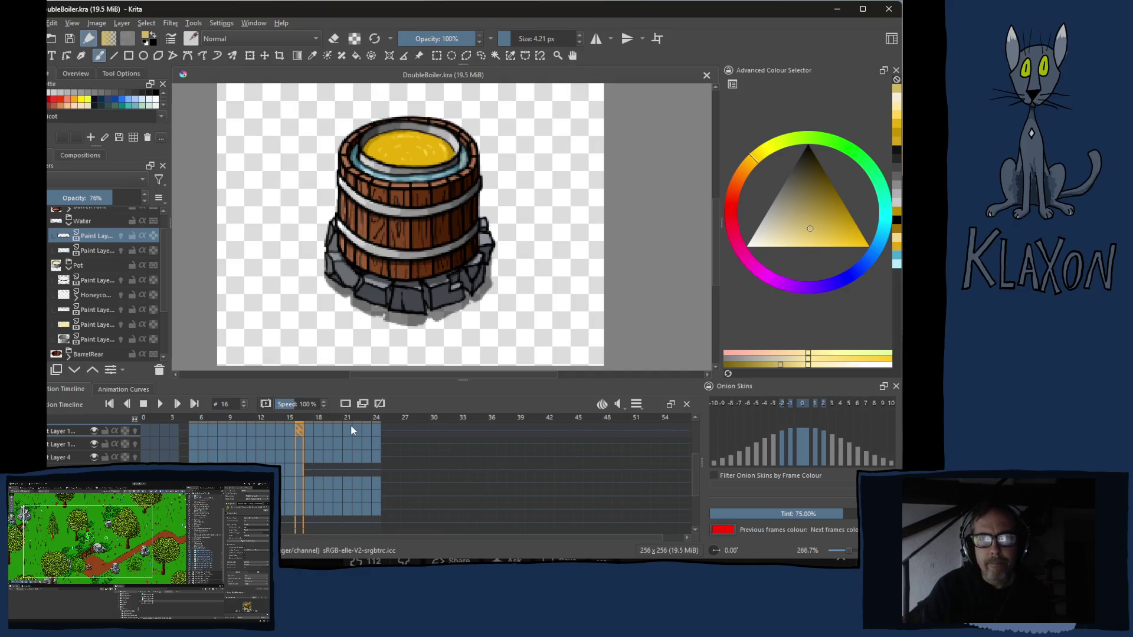
key(Left)
key(Left)
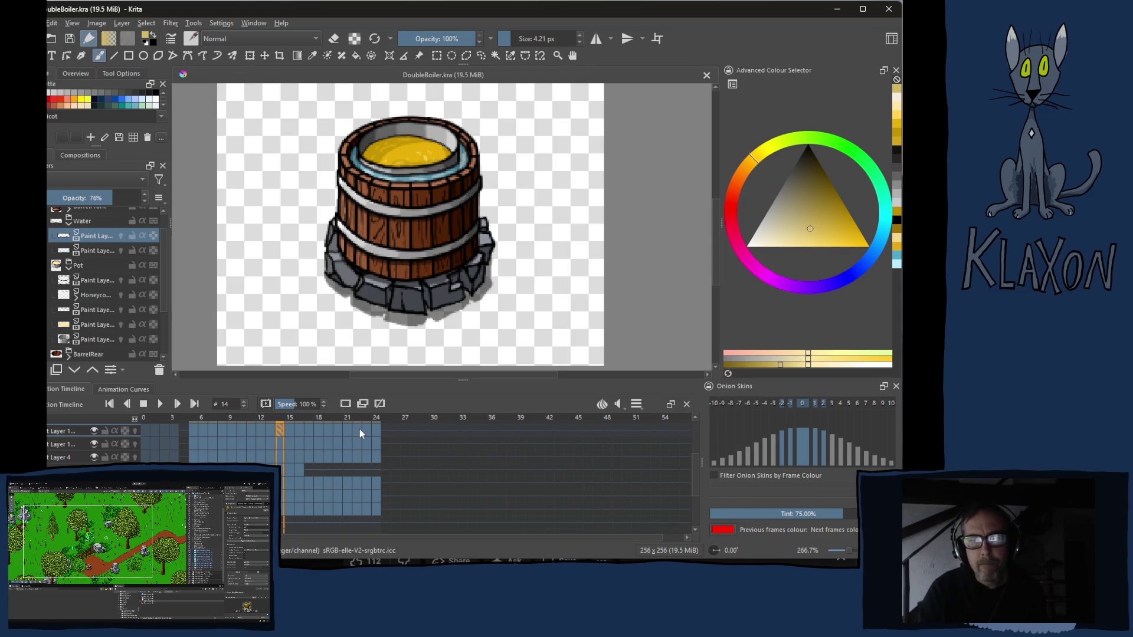
key(Right)
key(Left)
key(Left)
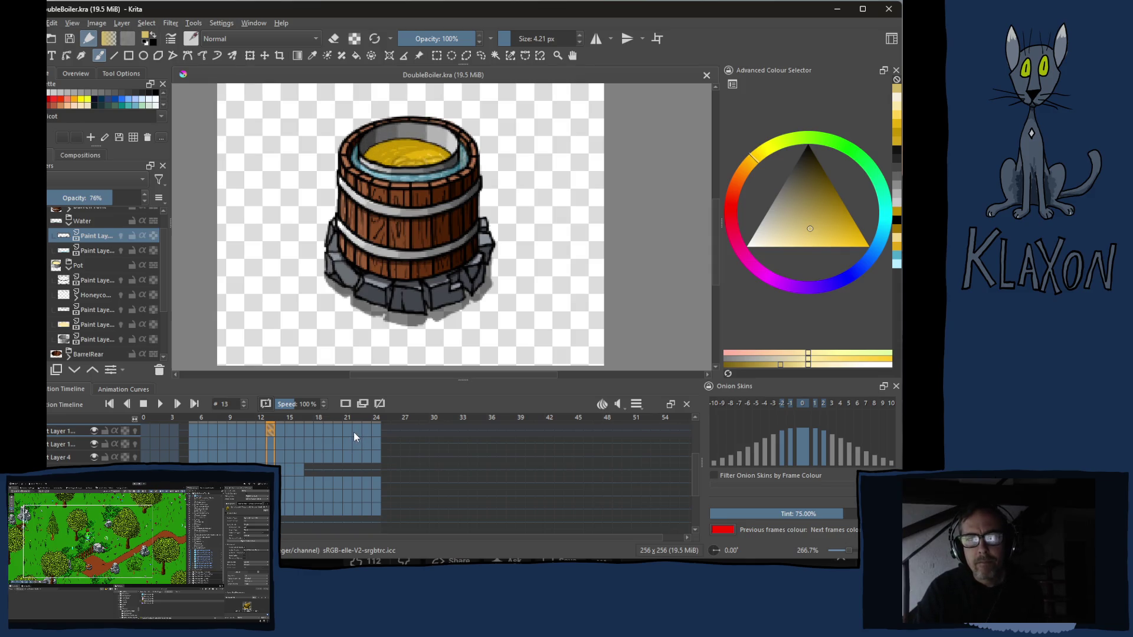
key(Right)
key(Right)
key(Right)
key(Right)
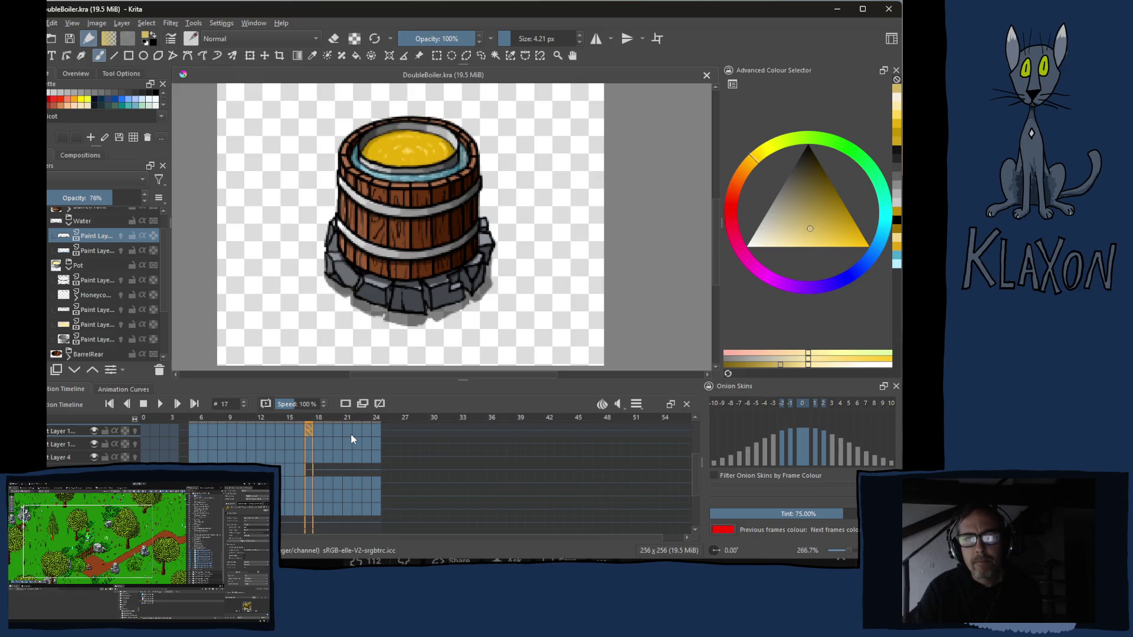
key(Right)
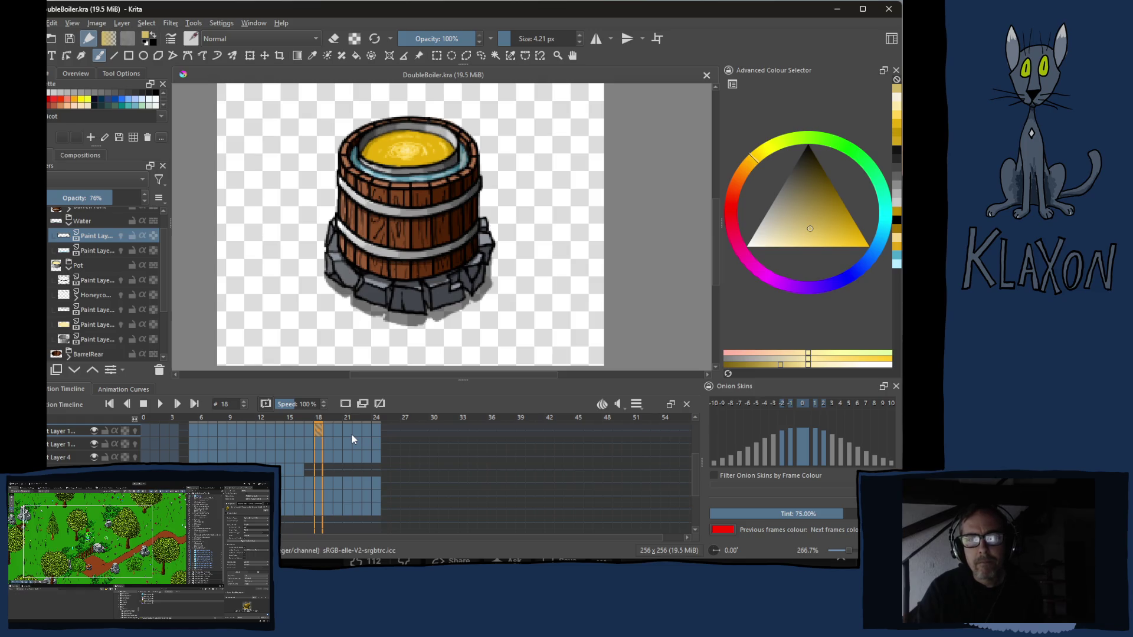
key(Right)
key(Right)
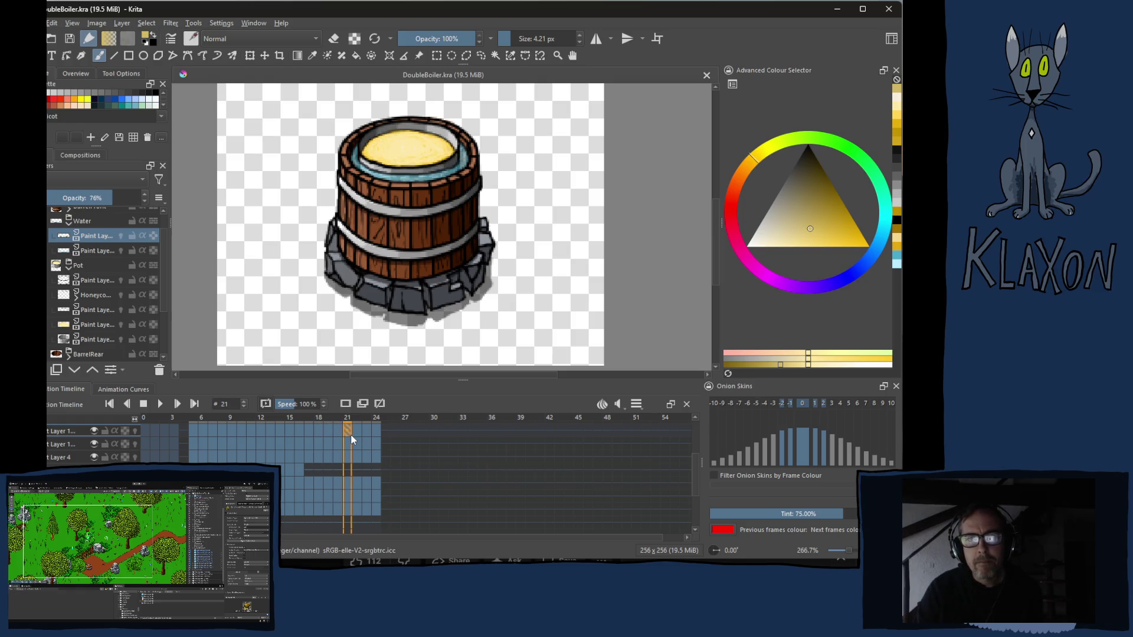
key(Right)
key(Left)
key(Left)
key(Left)
key(Left)
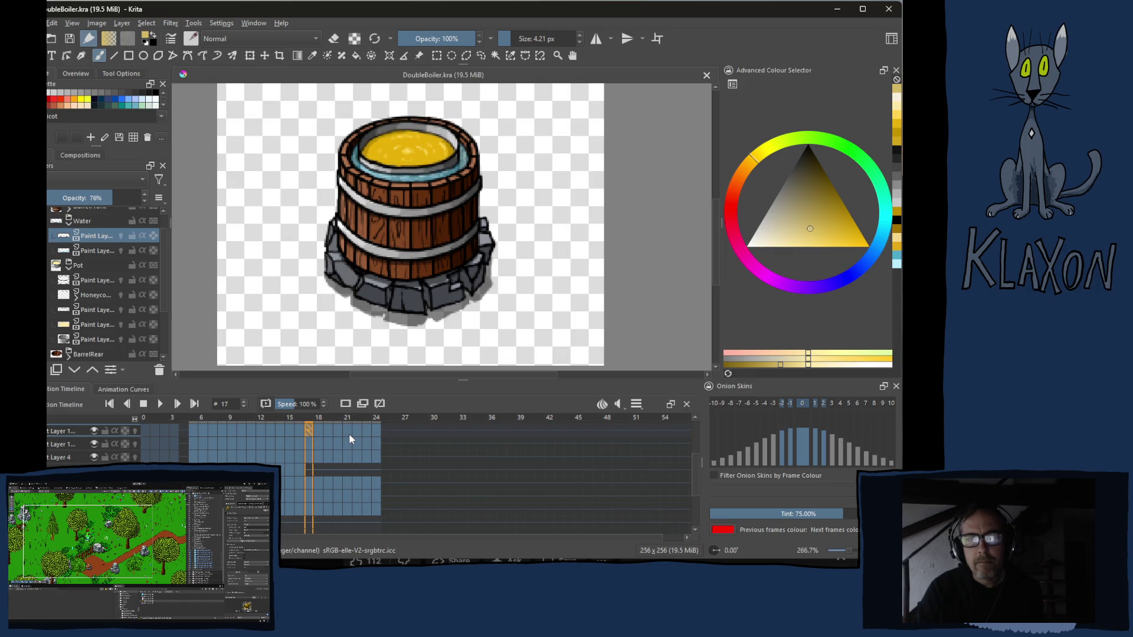
key(Left)
key(Left)
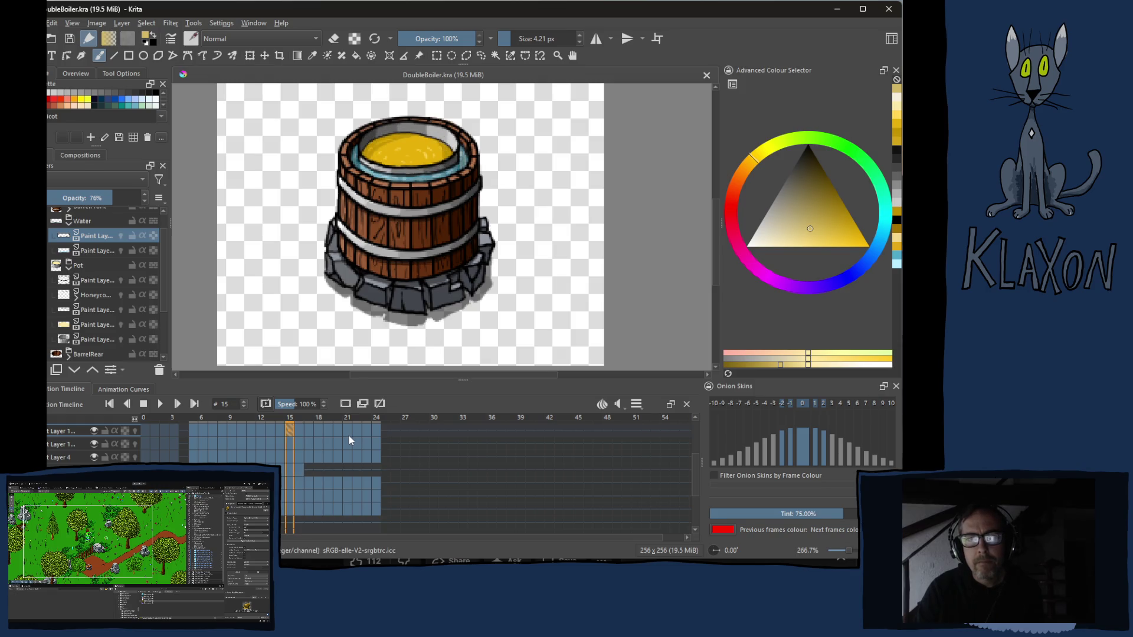
key(Right)
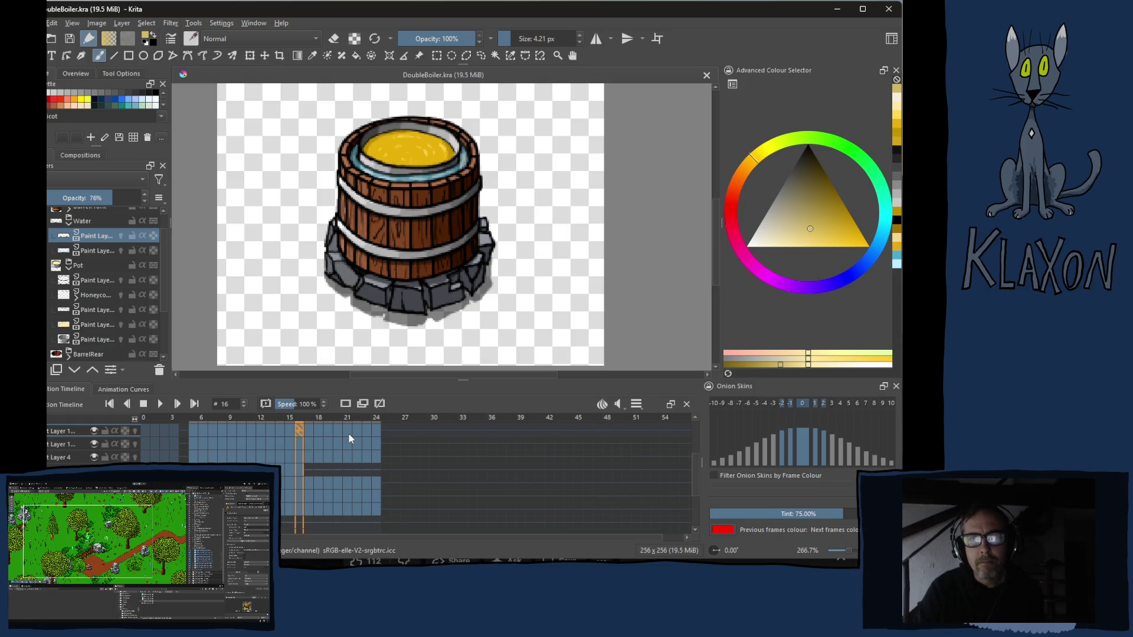
key(Right)
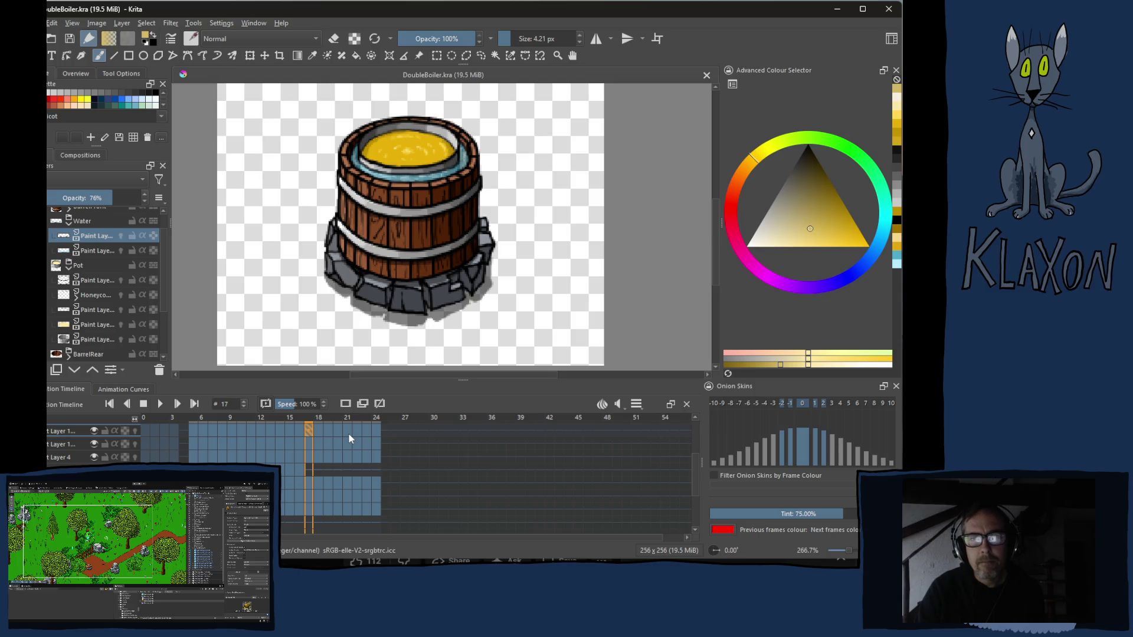
key(Right)
key(Right)
key(Right)
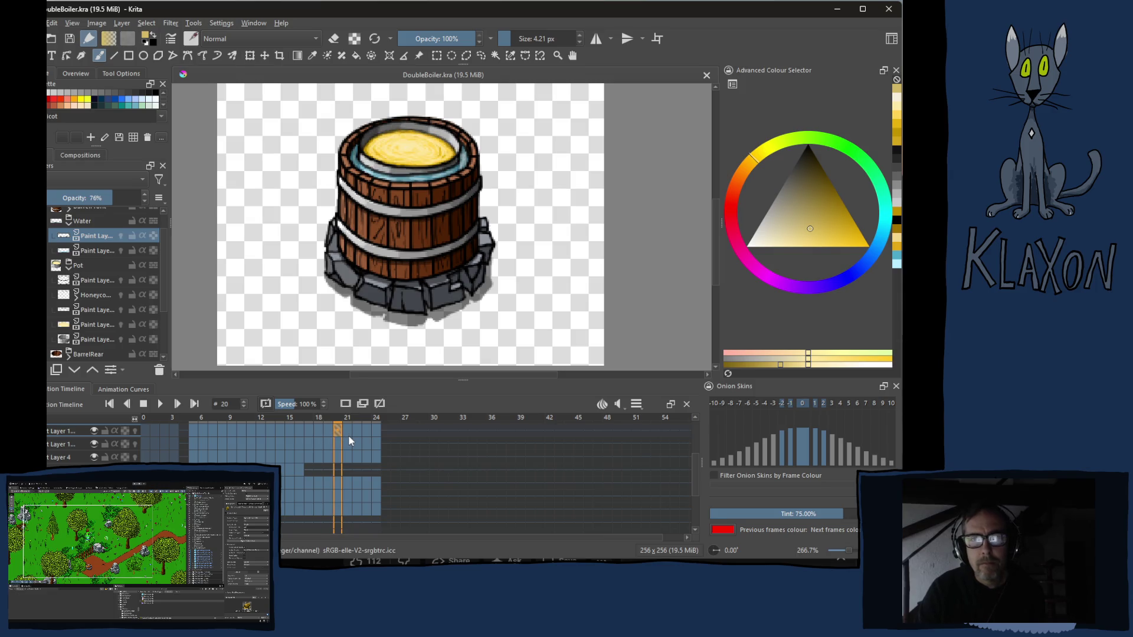
key(Left)
key(Left)
key(Left)
key(Left)
key(Left)
key(Right)
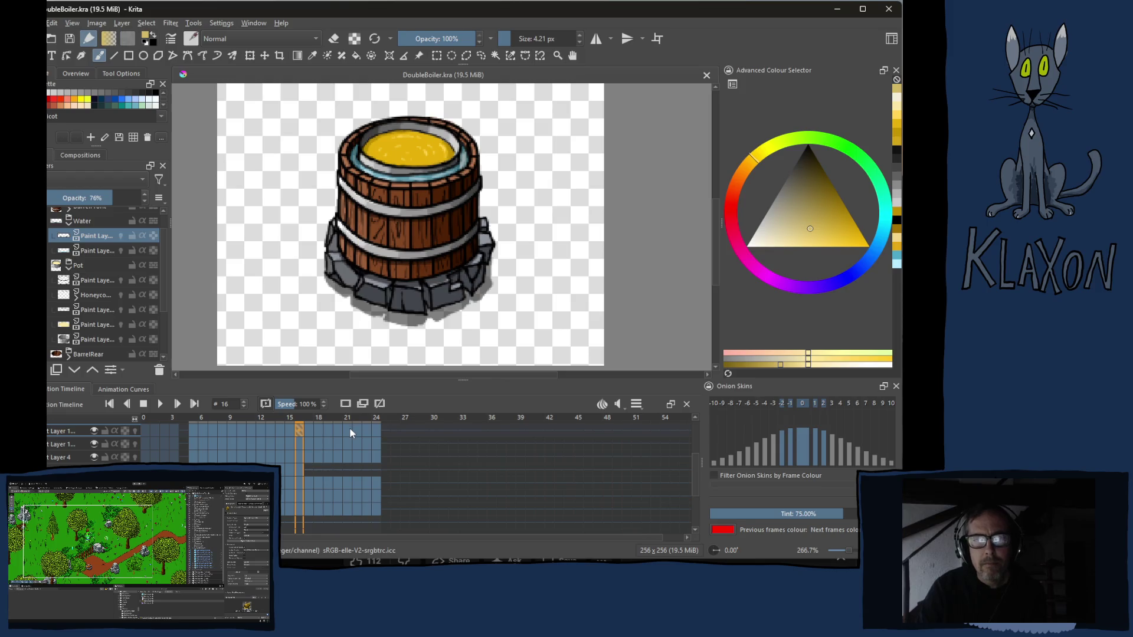
key(Right)
key(Left)
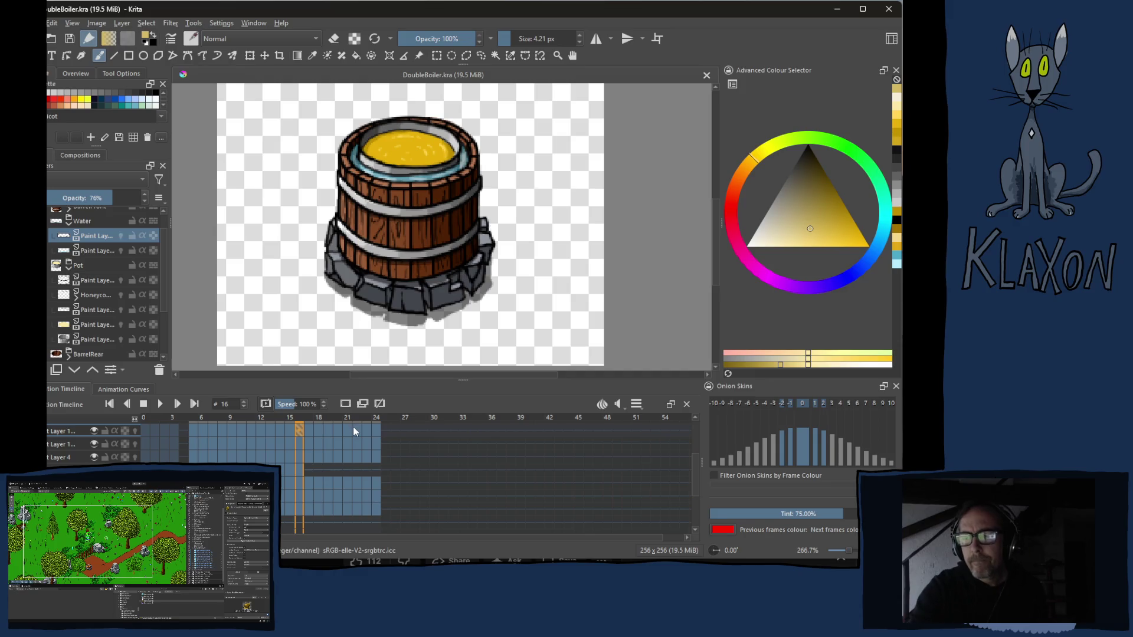
scroll(357, 213, up, 2)
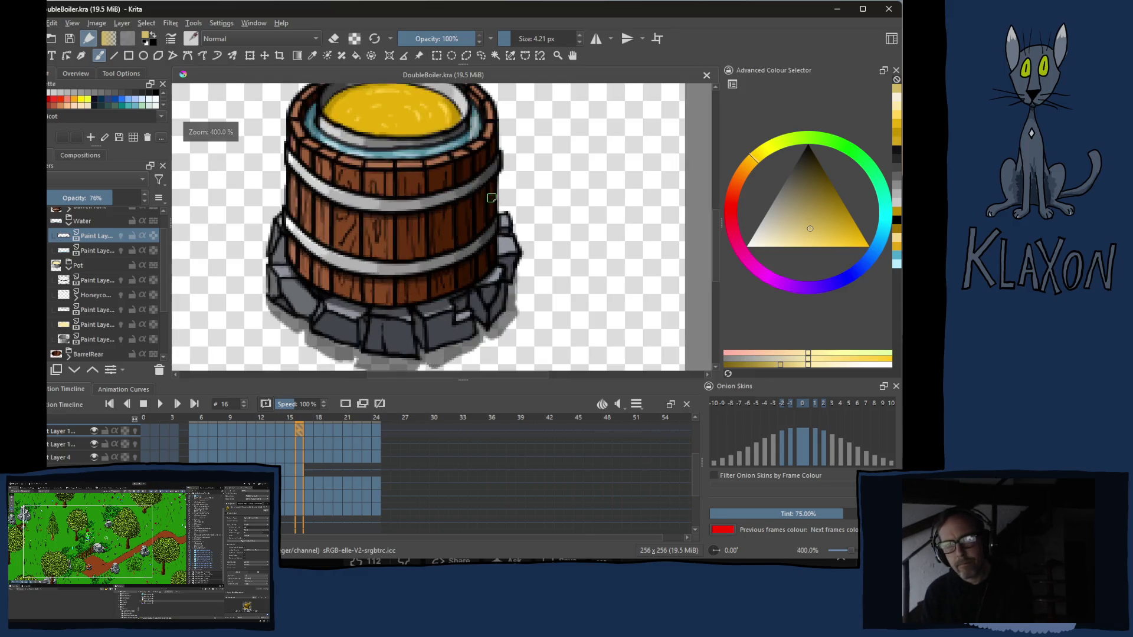
scroll(358, 213, up, 2)
scroll(357, 213, up, 1)
scroll(358, 213, down, 2)
drag(357, 213, 442, 300)
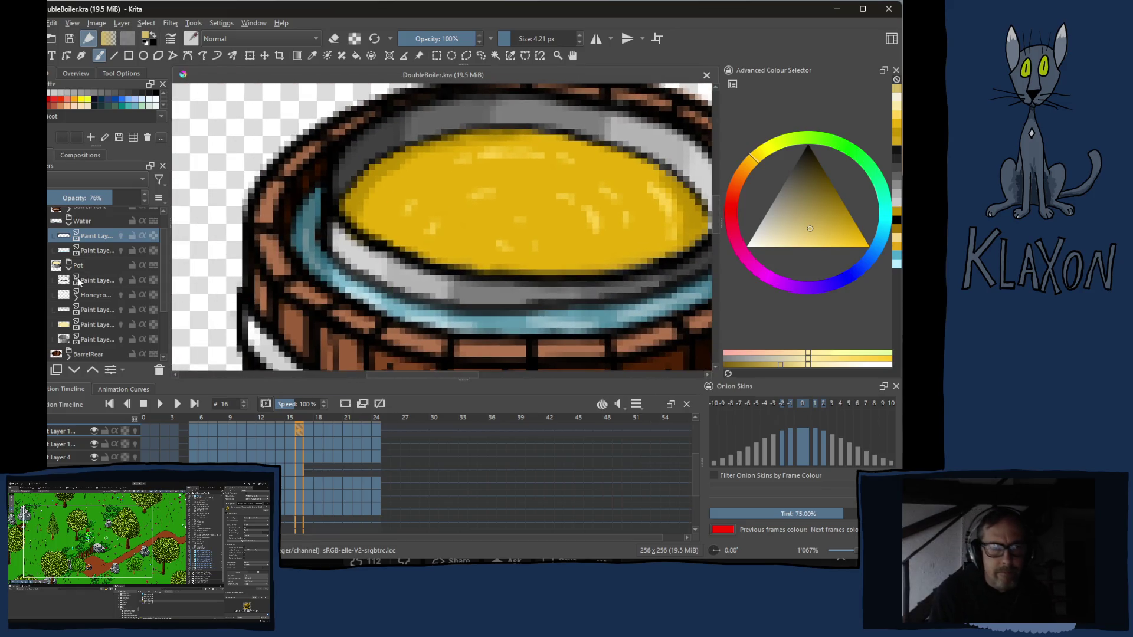
click(97, 325)
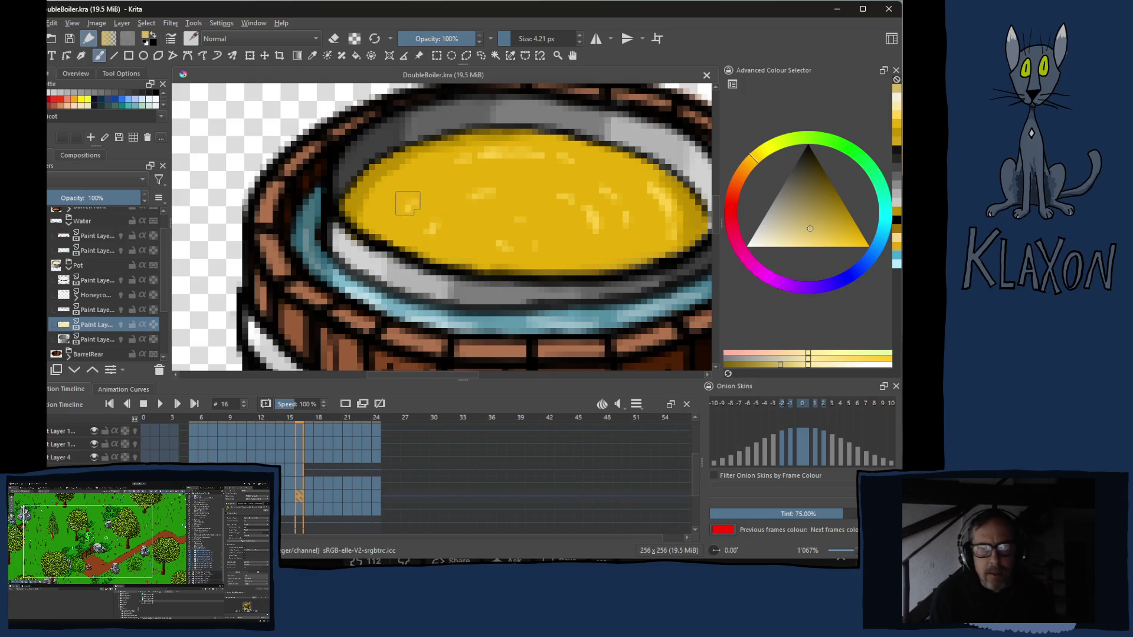
ctrl+click(359, 226)
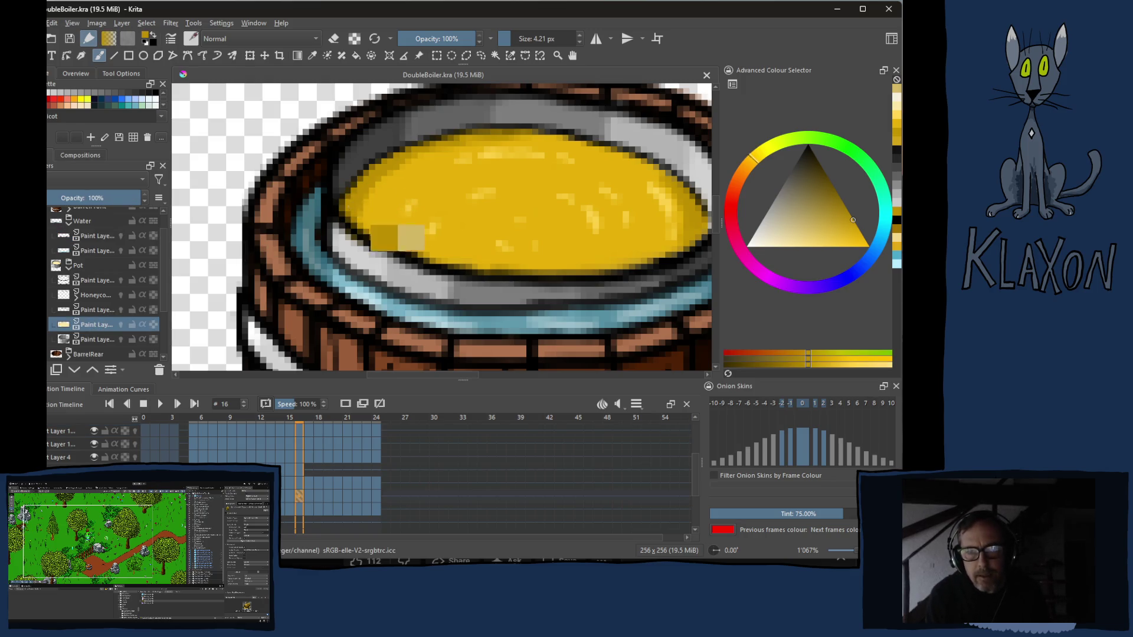
drag(358, 221, 372, 190)
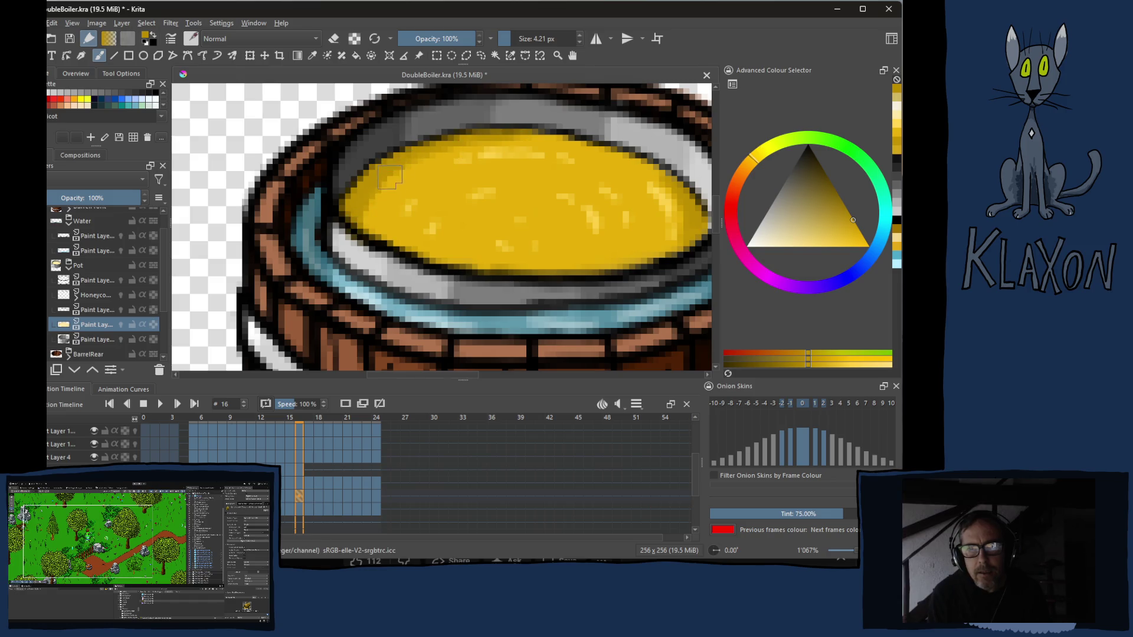
key(Left)
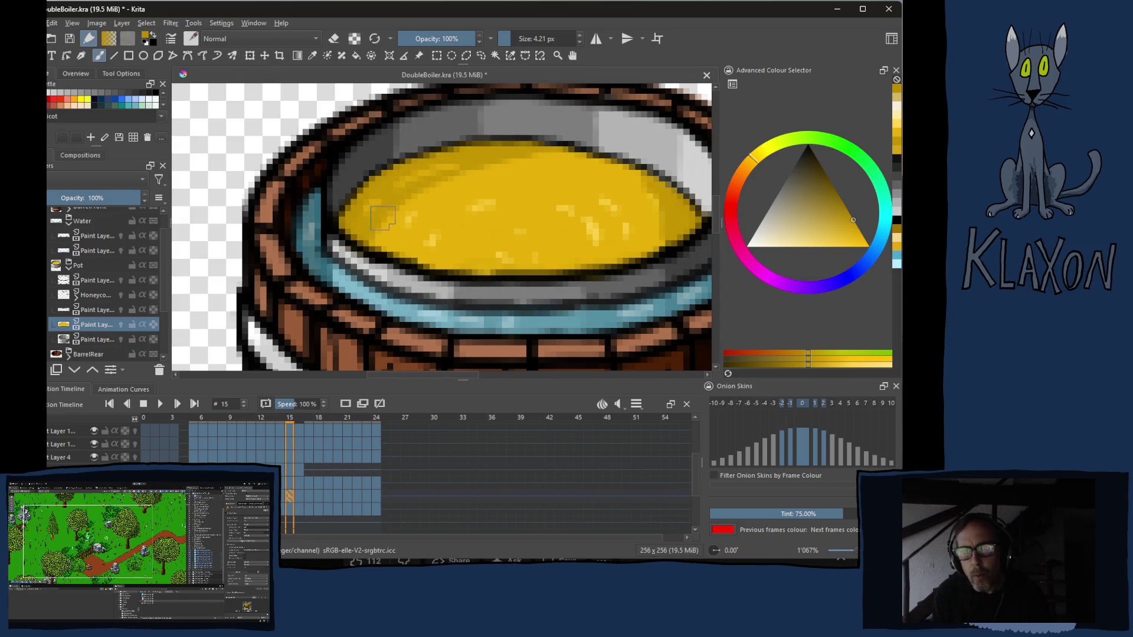
key(Right)
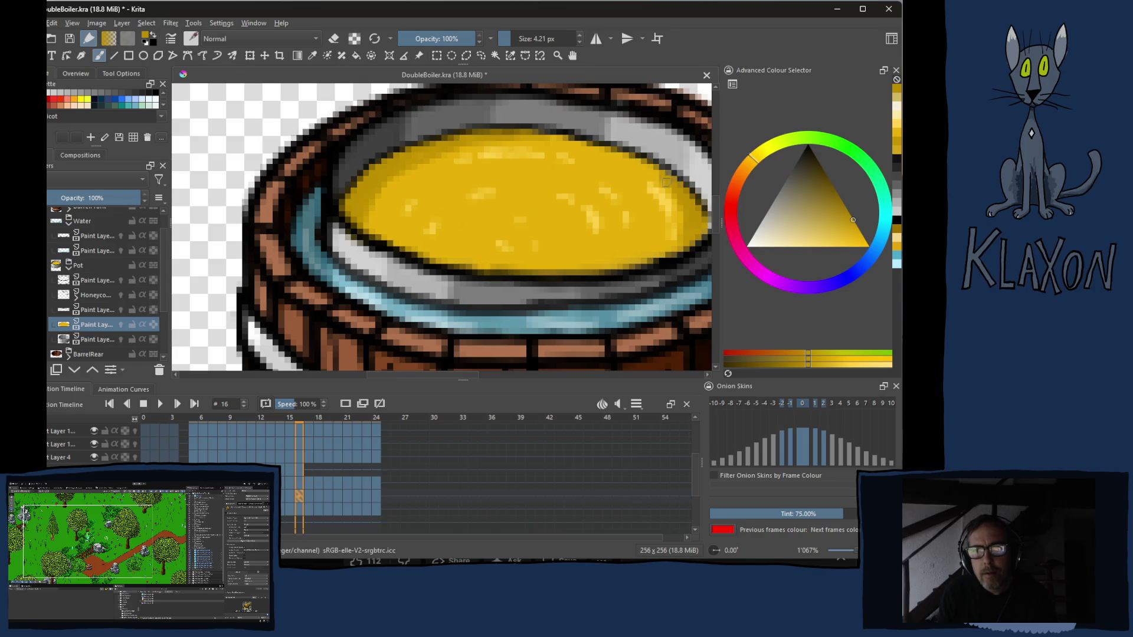
key(Right)
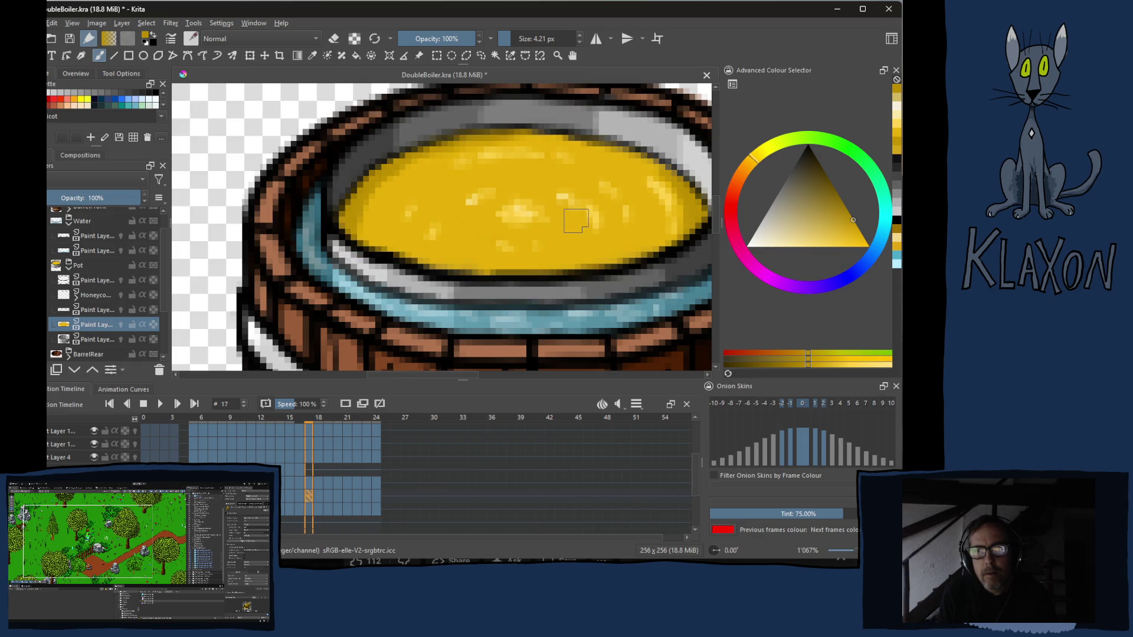
key(Right)
key(Left)
key(Right)
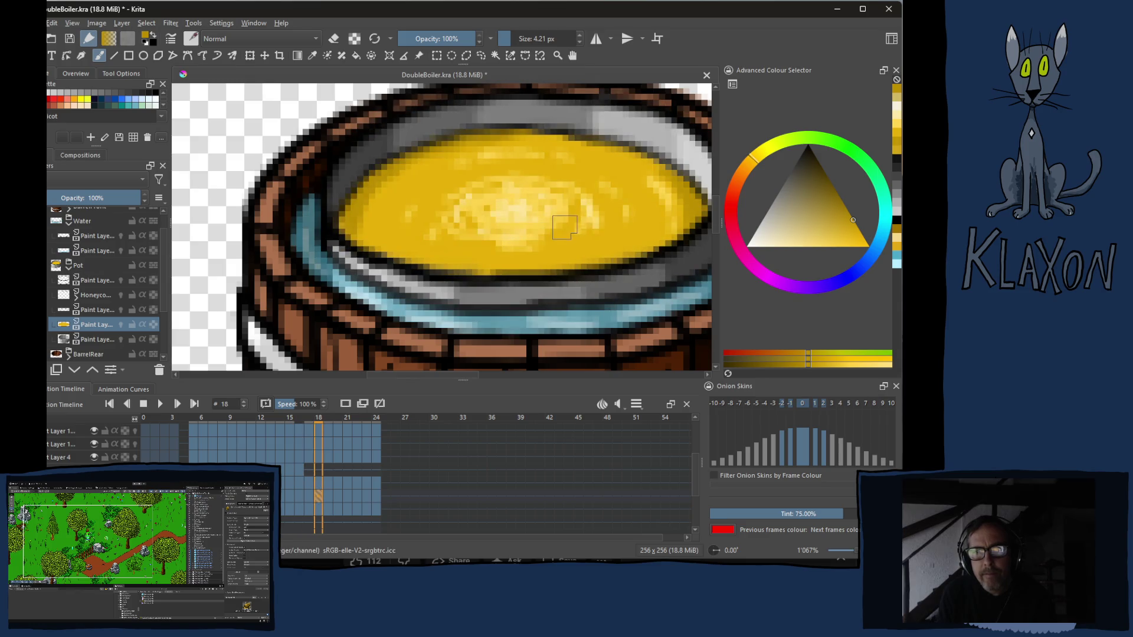
key(Right)
key(Right)
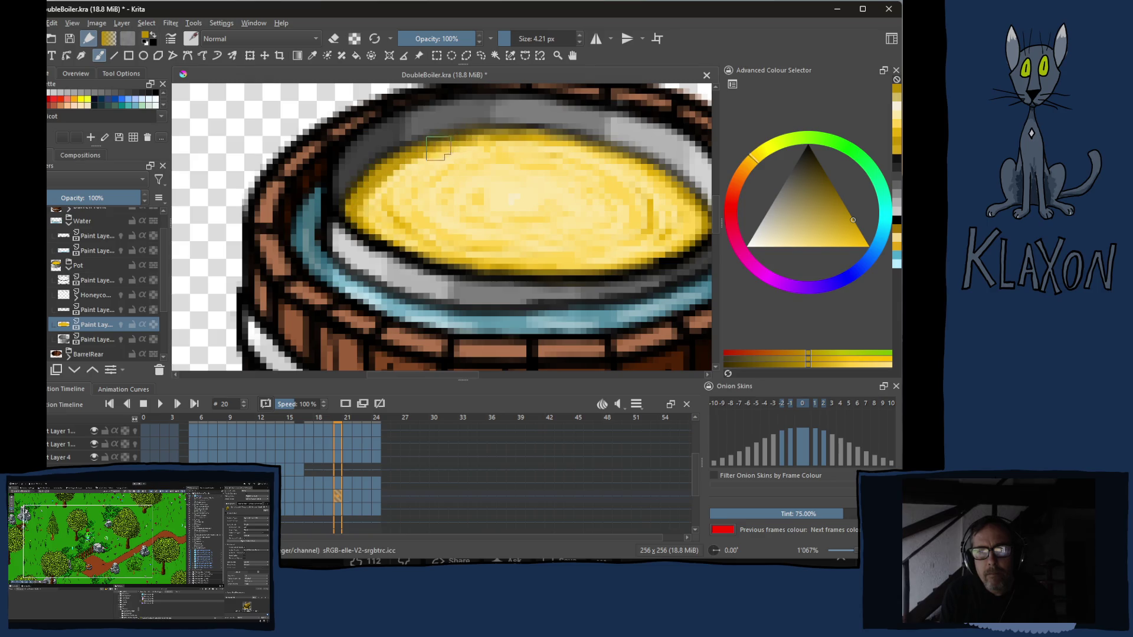
key(Right)
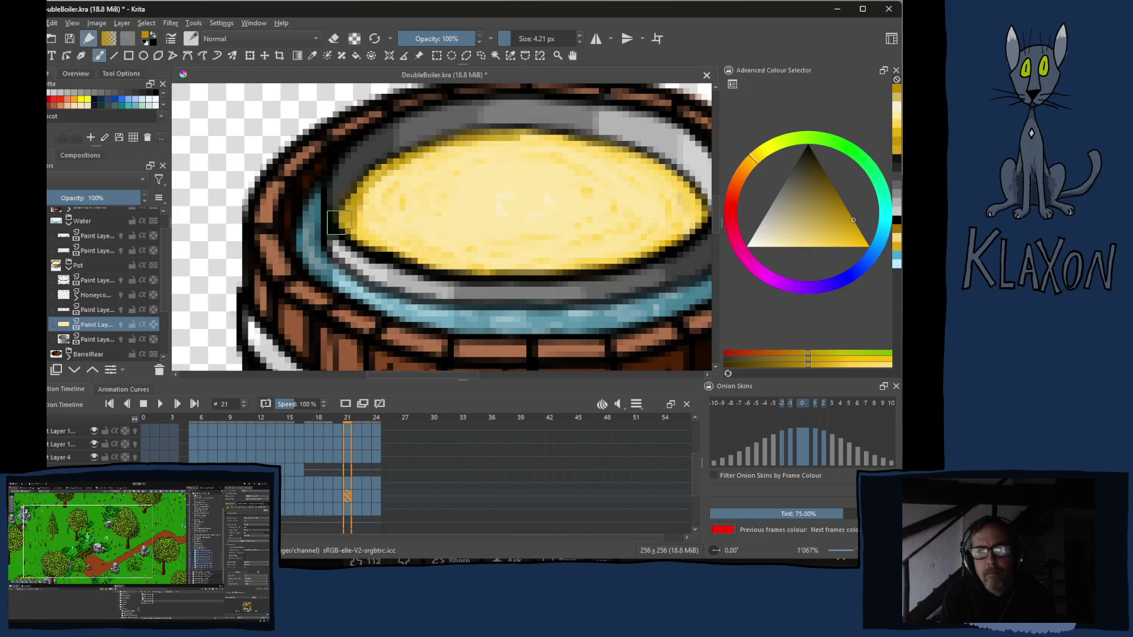
key(Right)
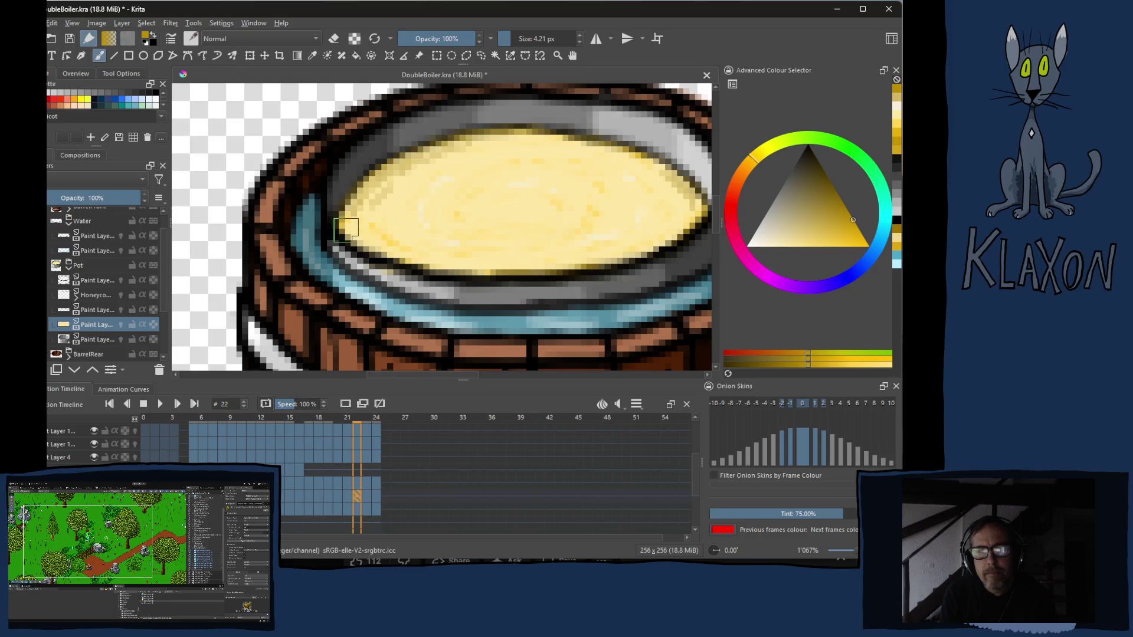
key(Right)
key(Right)
key(Right)
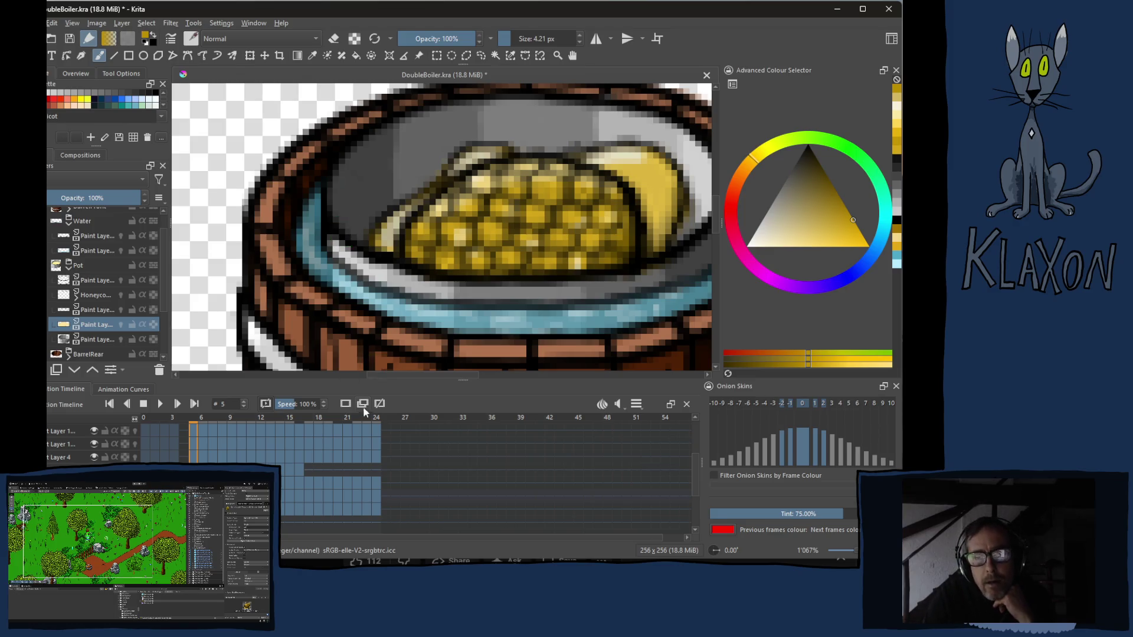
- Play the boiling-barrel loop, stop it, and collapse the Pot group's child layers
click(160, 405)
scroll(442, 230, down, 3)
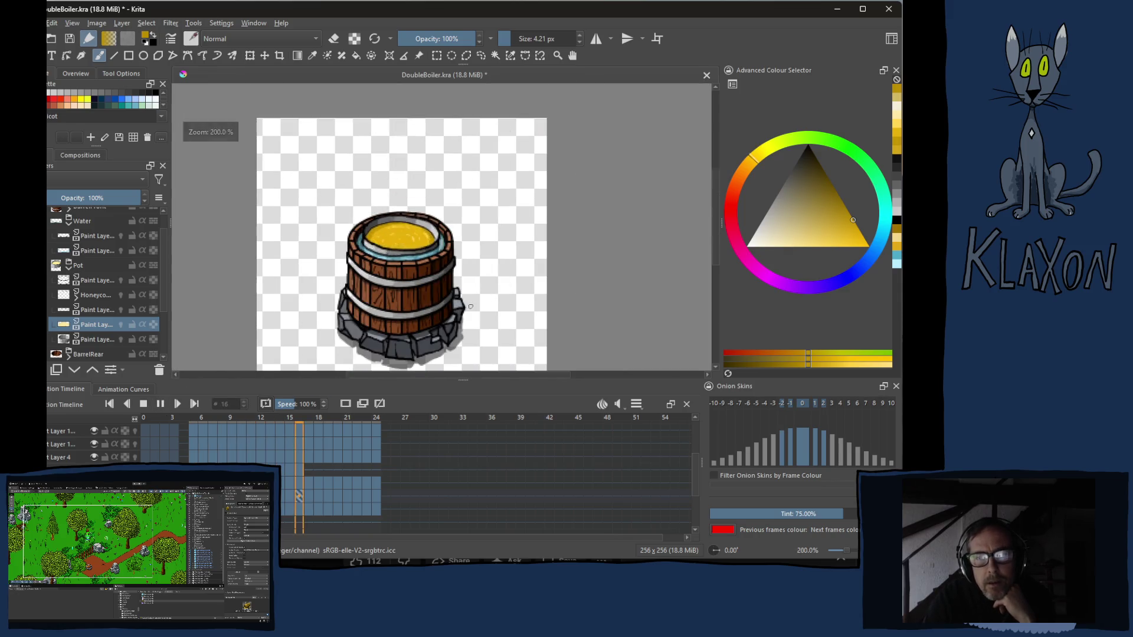
scroll(466, 305, up, 1)
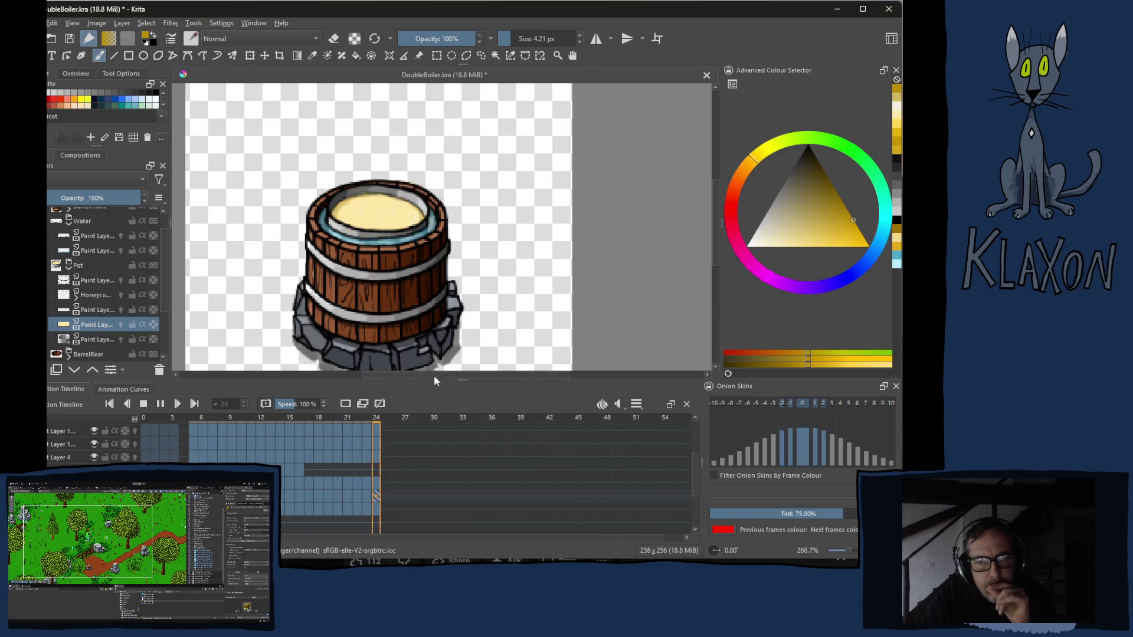
click(144, 403)
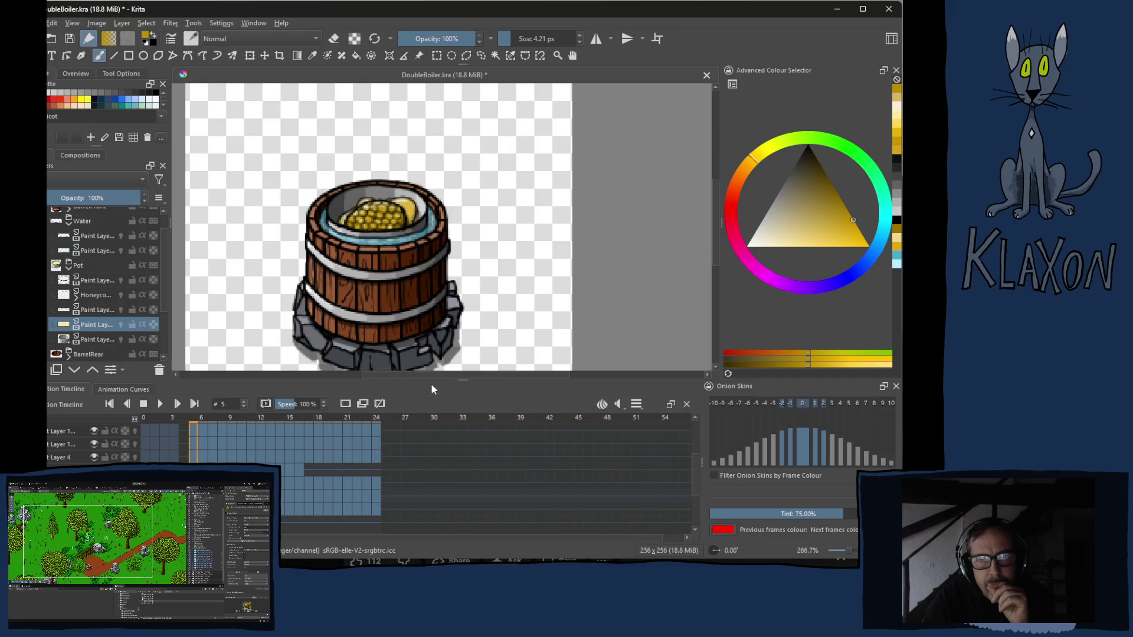
click(69, 272)
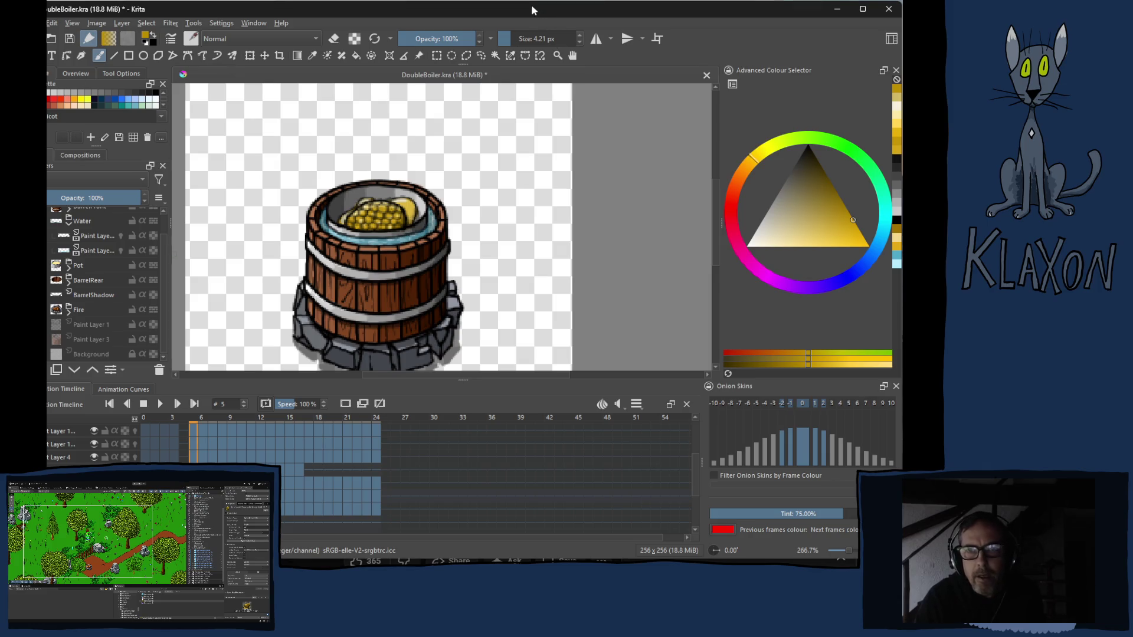
- Collapse the Water group and insert a new empty Paint Layer 22 above it
drag(204, 448, 261, 452)
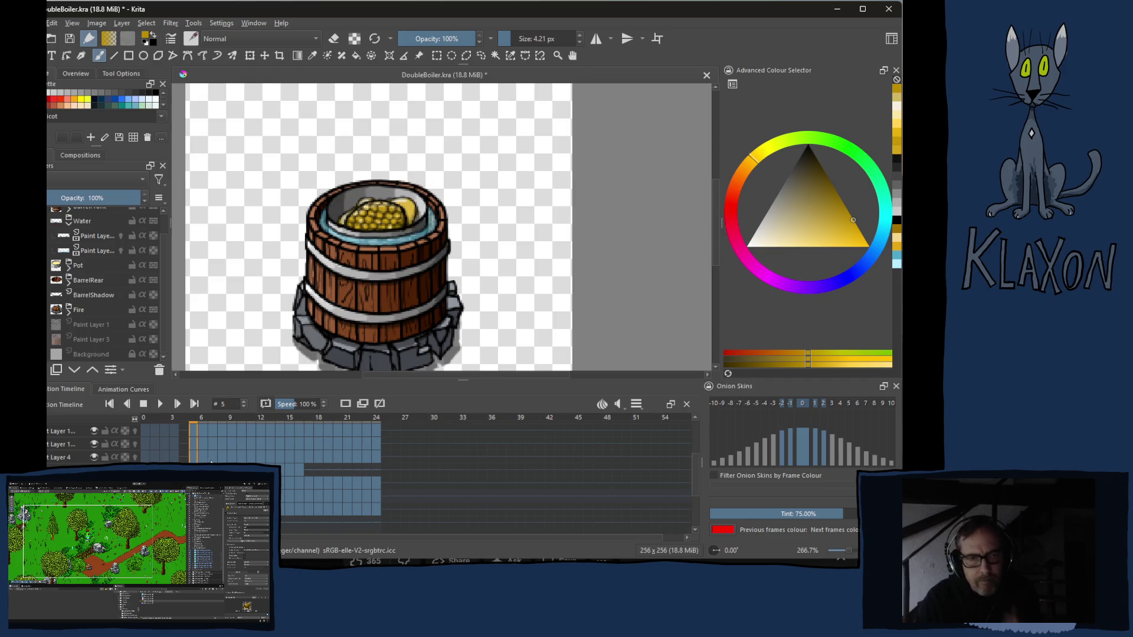
click(69, 221)
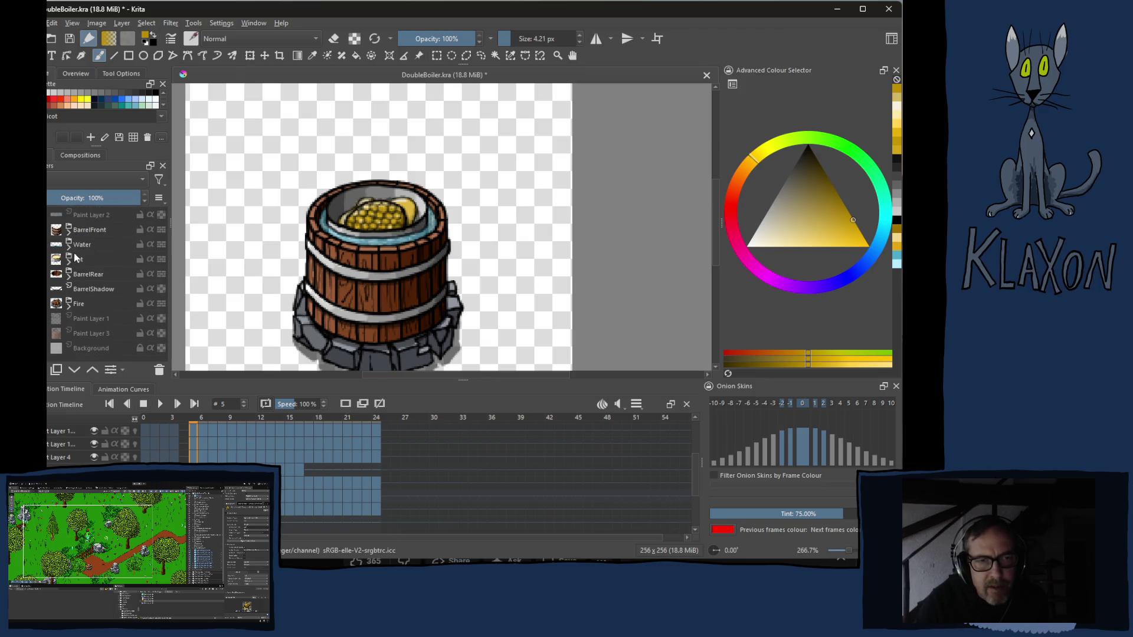
click(83, 245)
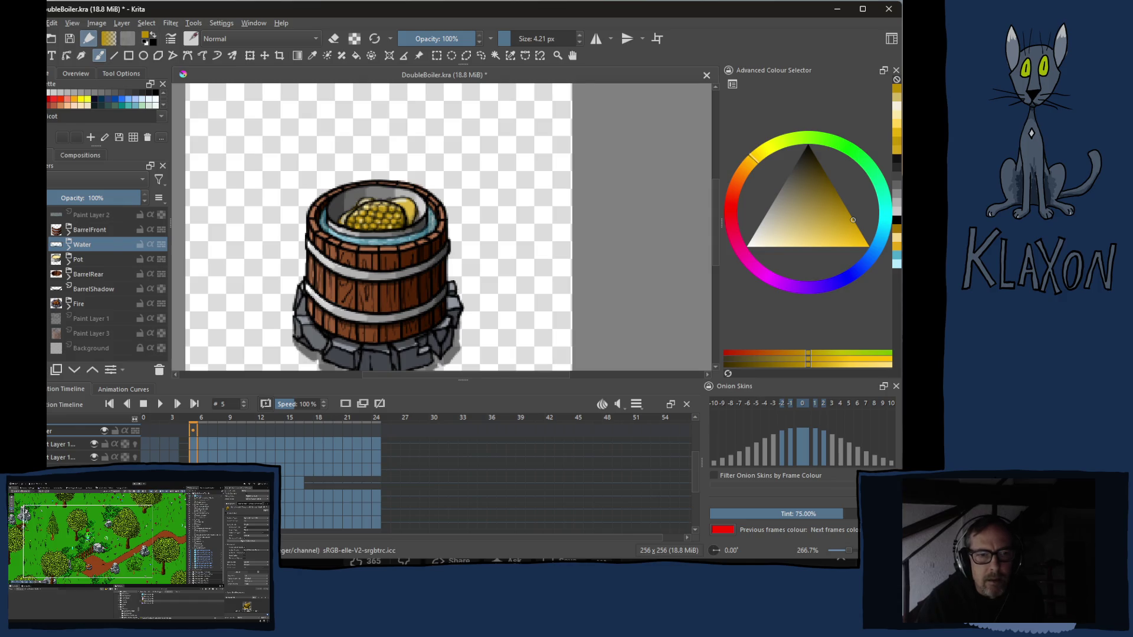
key(Insert)
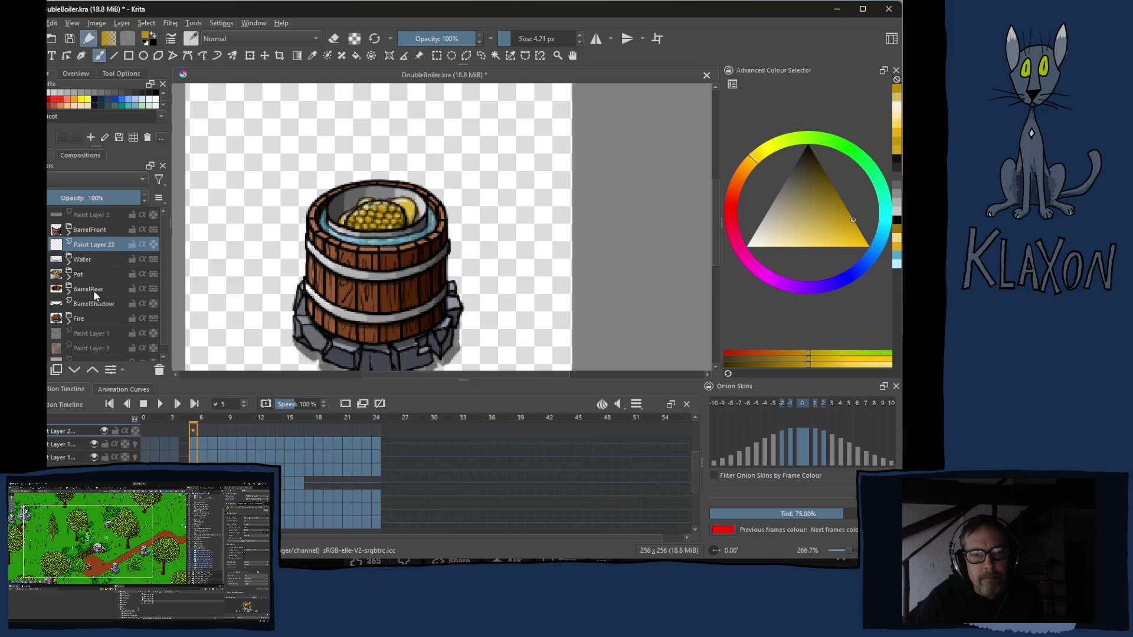
- From frame 0, set the playback clip start to 0 and lower the clip end to just a few frames
click(145, 423)
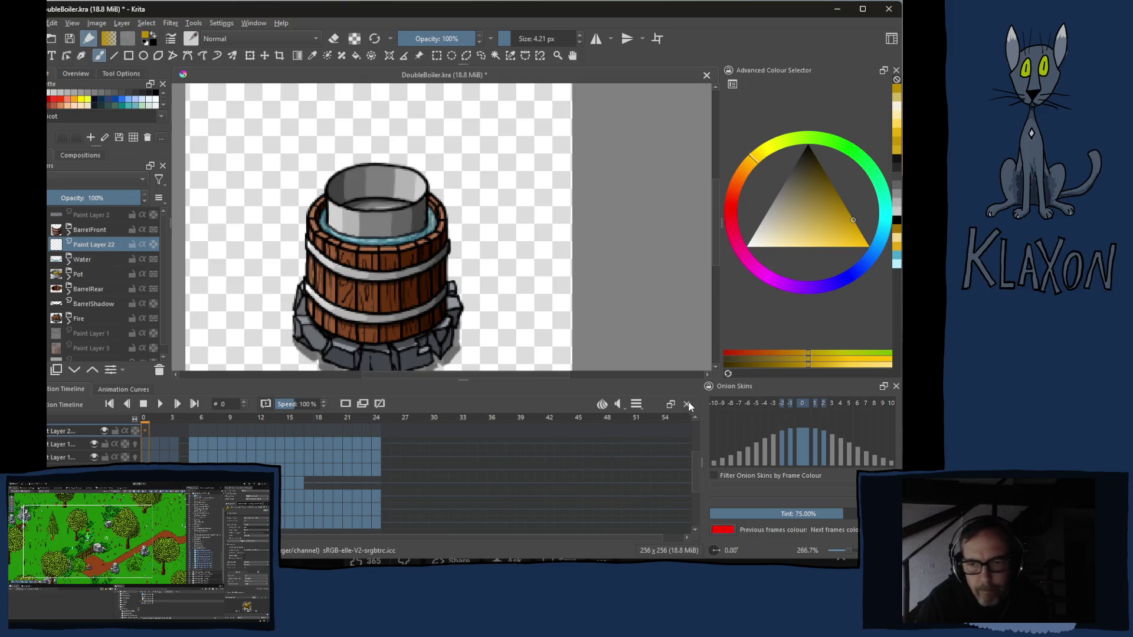
click(635, 404)
click(706, 434)
click(706, 434)
click(707, 433)
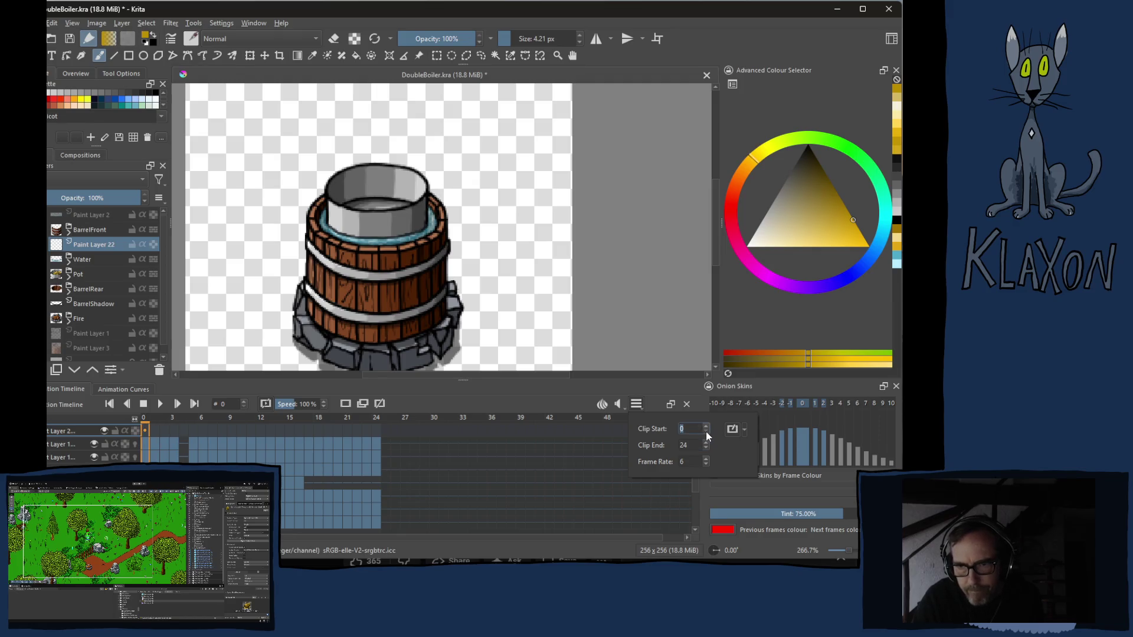
click(706, 450)
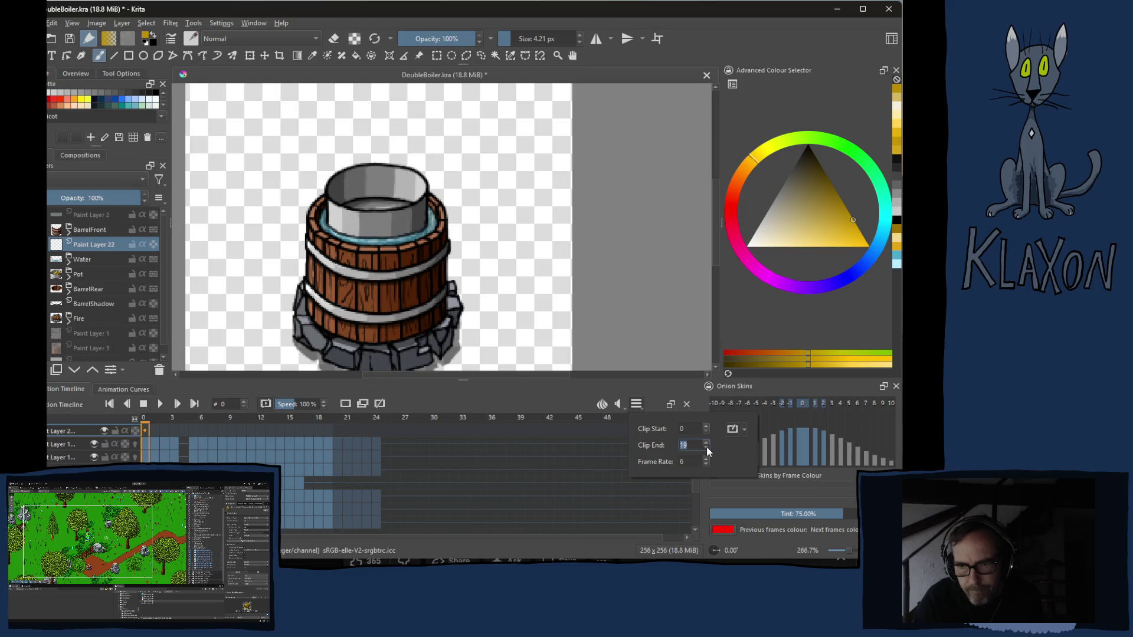
click(707, 449)
click(707, 447)
click(706, 447)
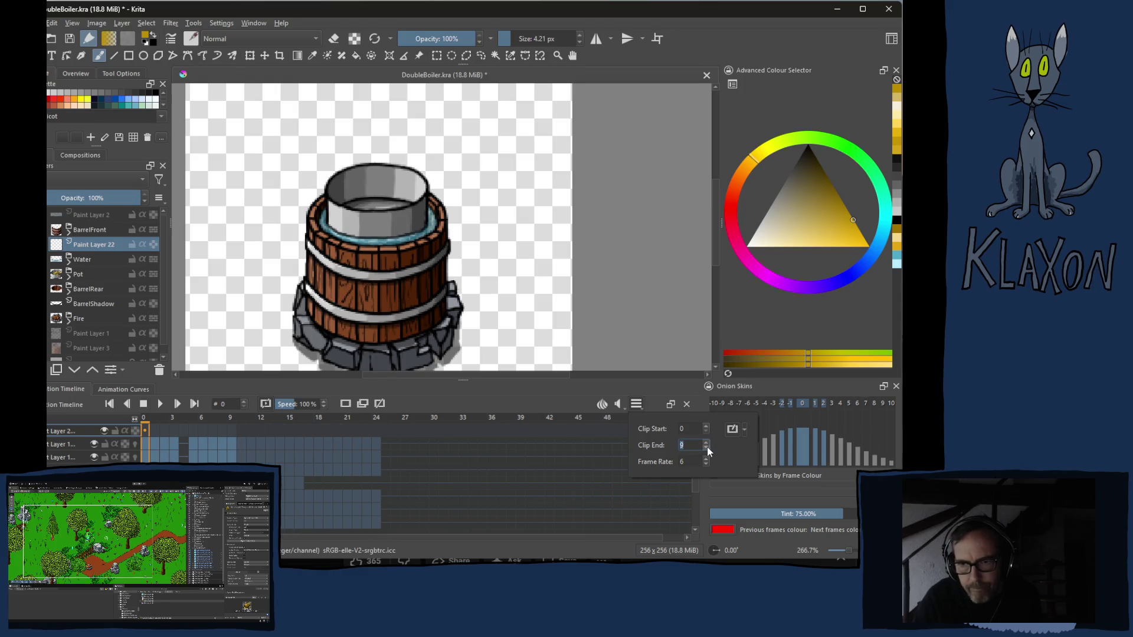
click(706, 447)
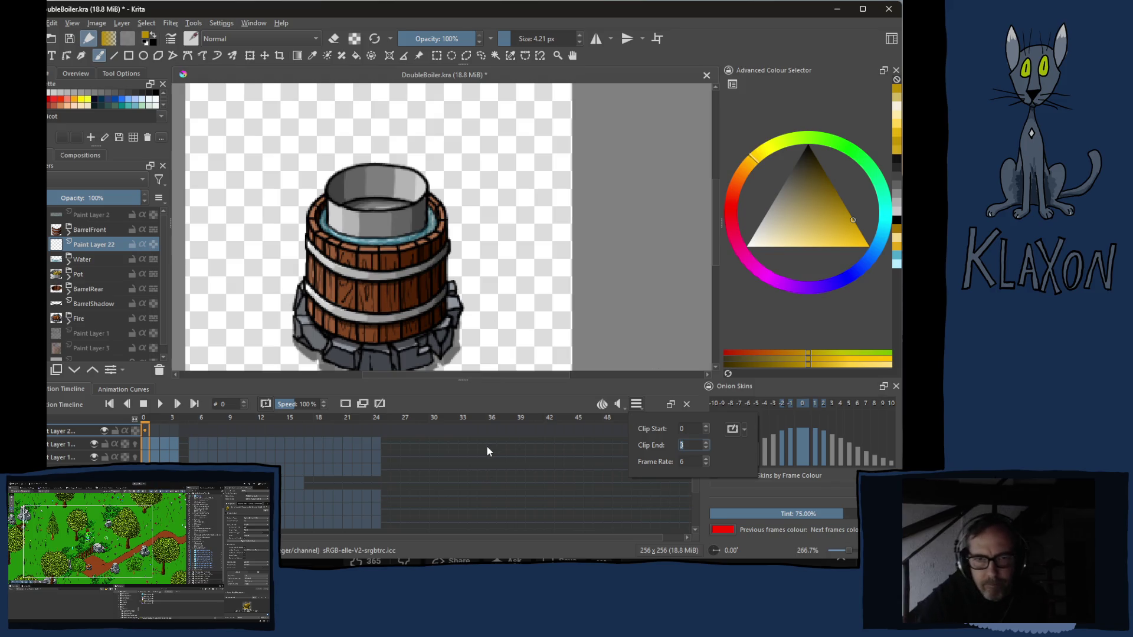
right_click(302, 245)
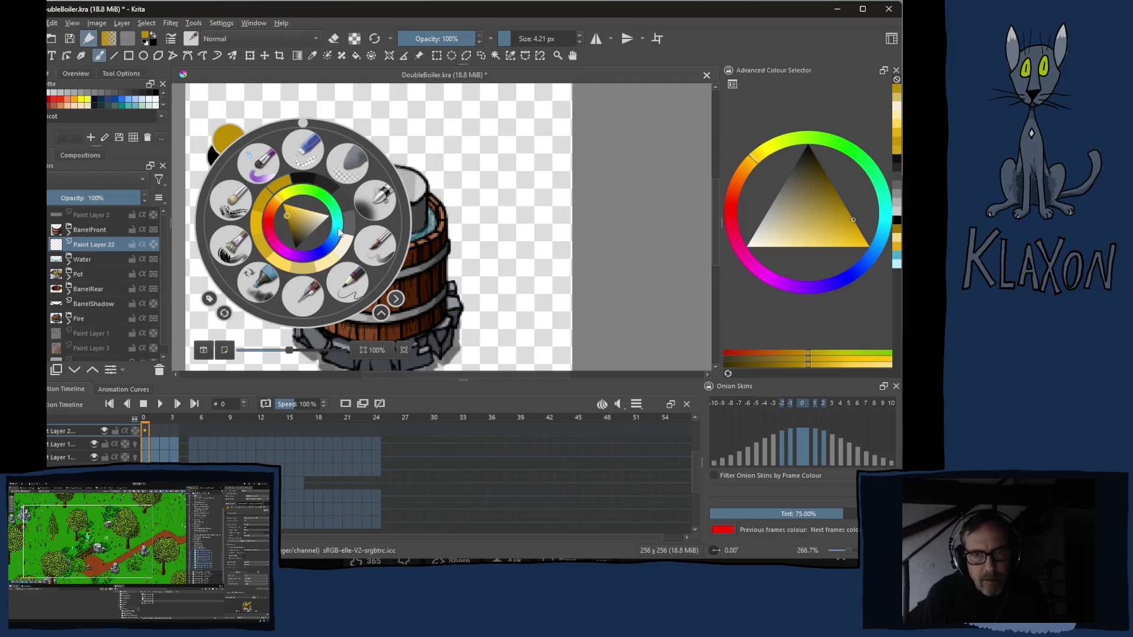
- Pick a cyan hue in the pop-up palette and lighten it to a very pale tint
click(340, 232)
click(315, 235)
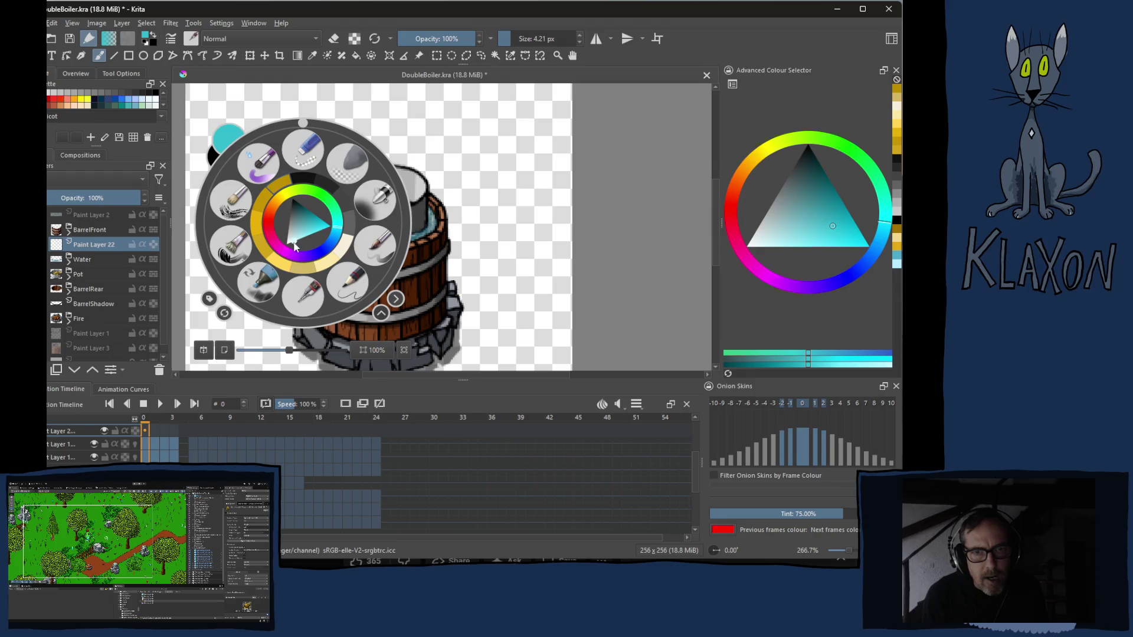
click(298, 245)
click(292, 241)
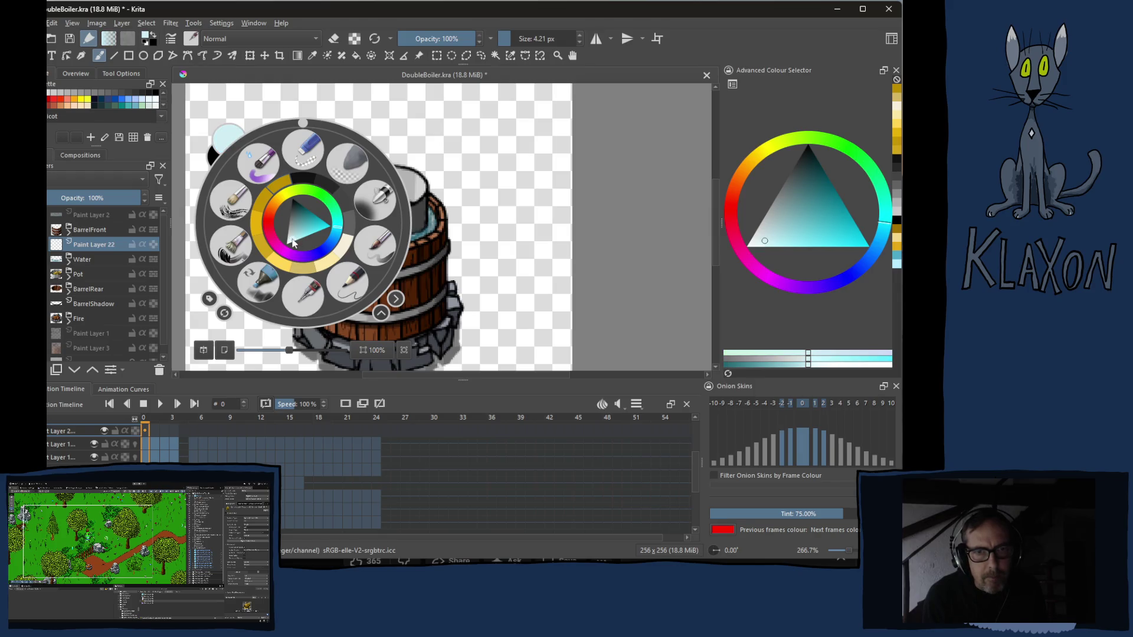
click(292, 245)
drag(293, 243, 295, 246)
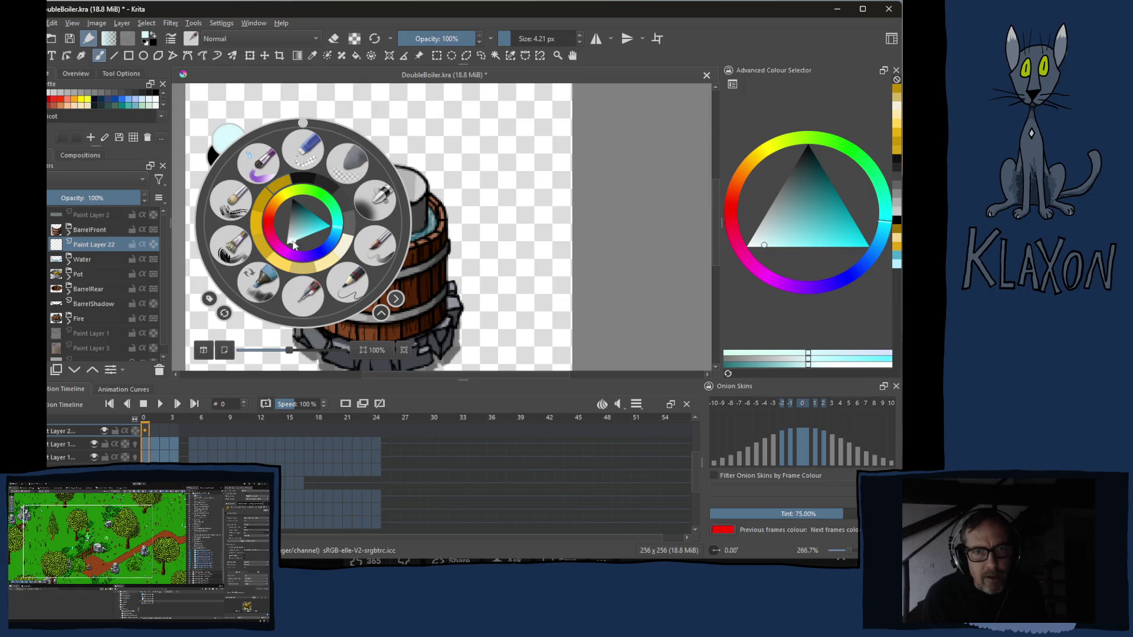
click(188, 151)
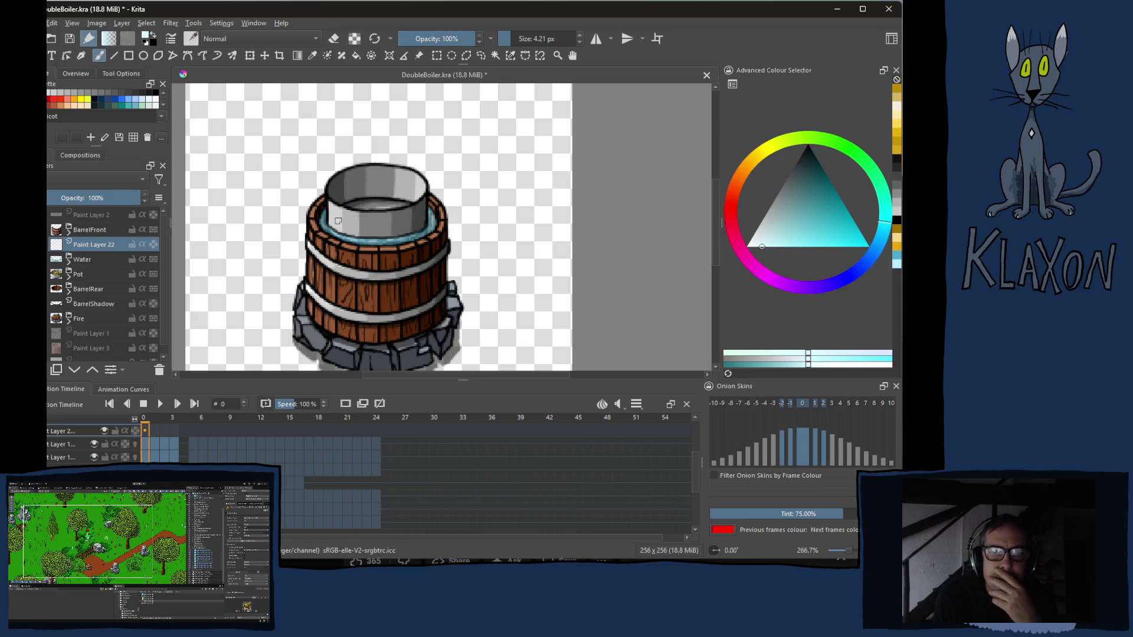
- Paint two pale steam wisps inside the pot rim on frame 0
drag(335, 226, 334, 177)
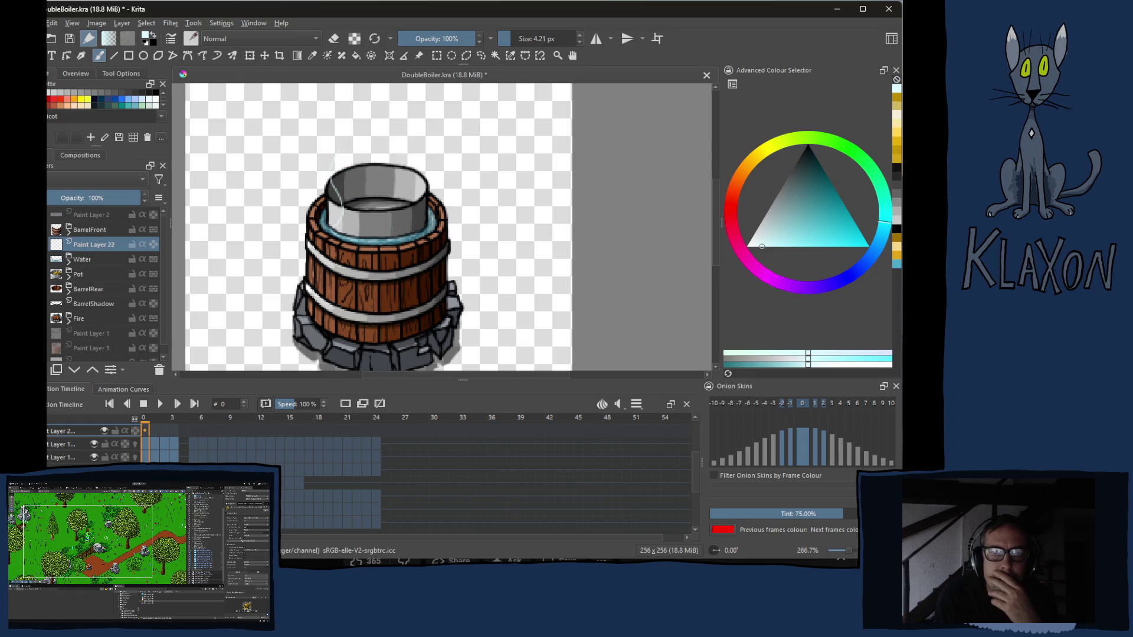
drag(388, 209, 397, 174)
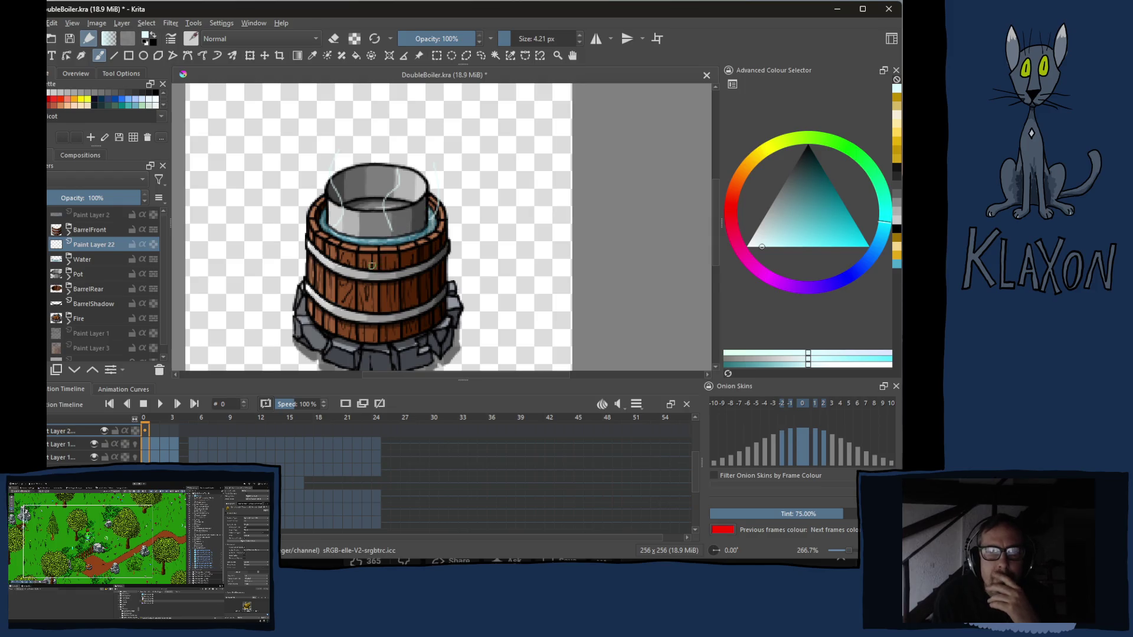
click(155, 421)
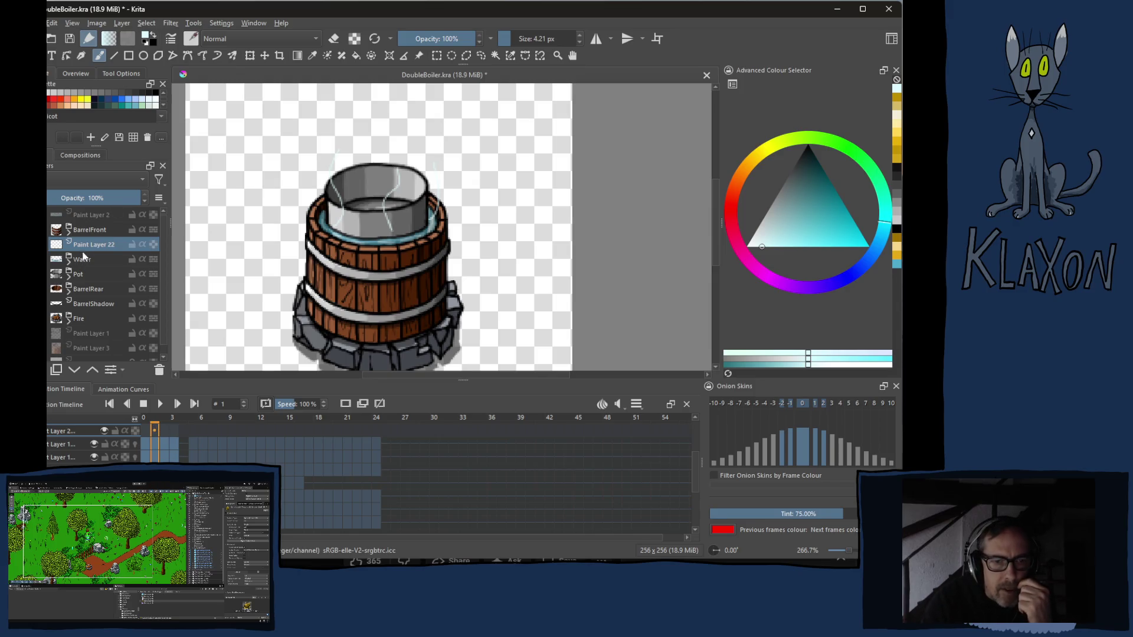
click(145, 432)
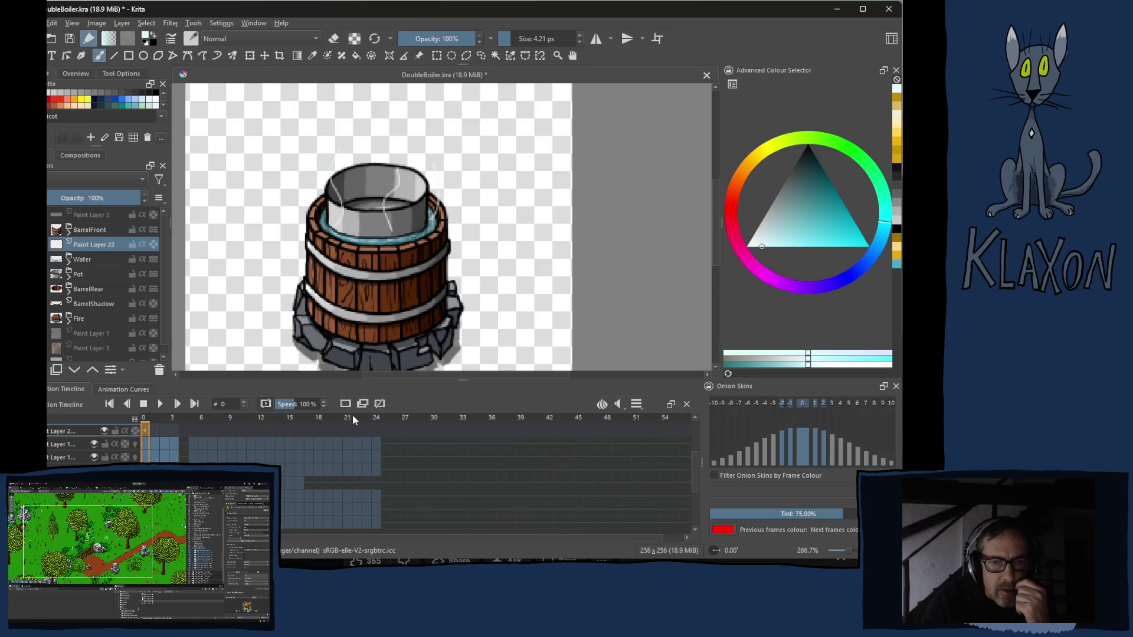
- Create a blank keyframe on frame 1 and turn on onion skins for the steam layer
click(153, 432)
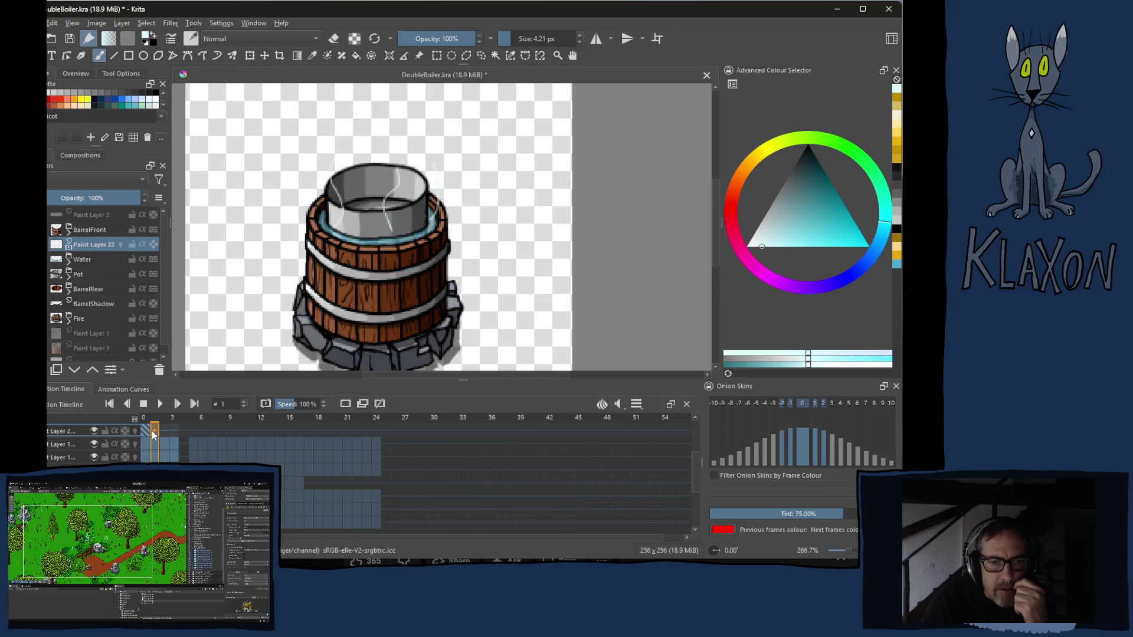
key(Delete)
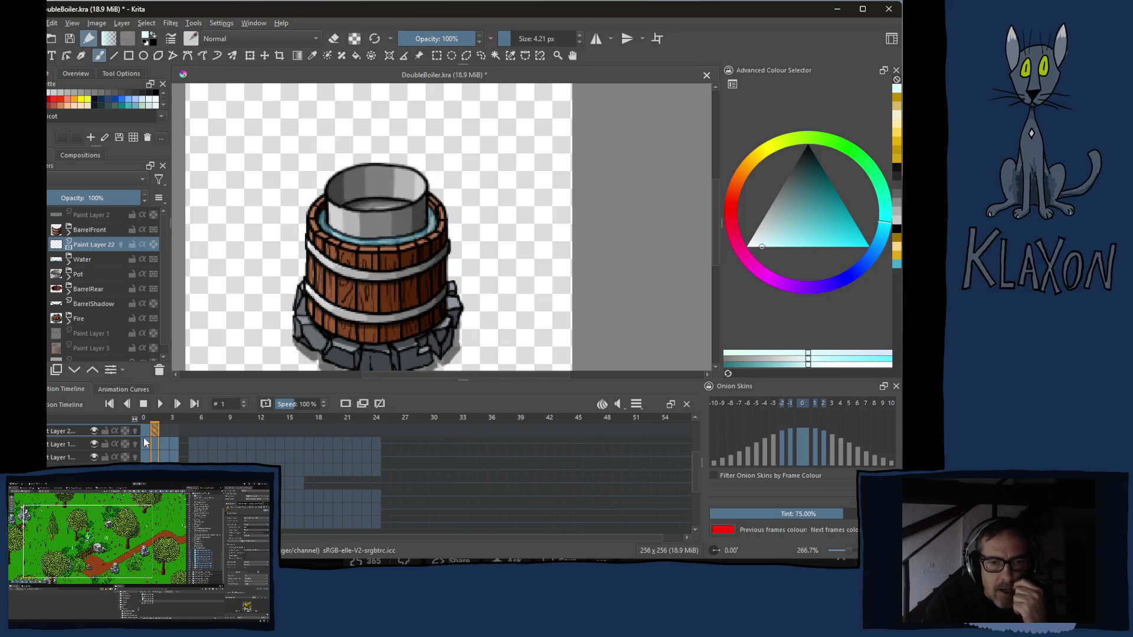
click(136, 432)
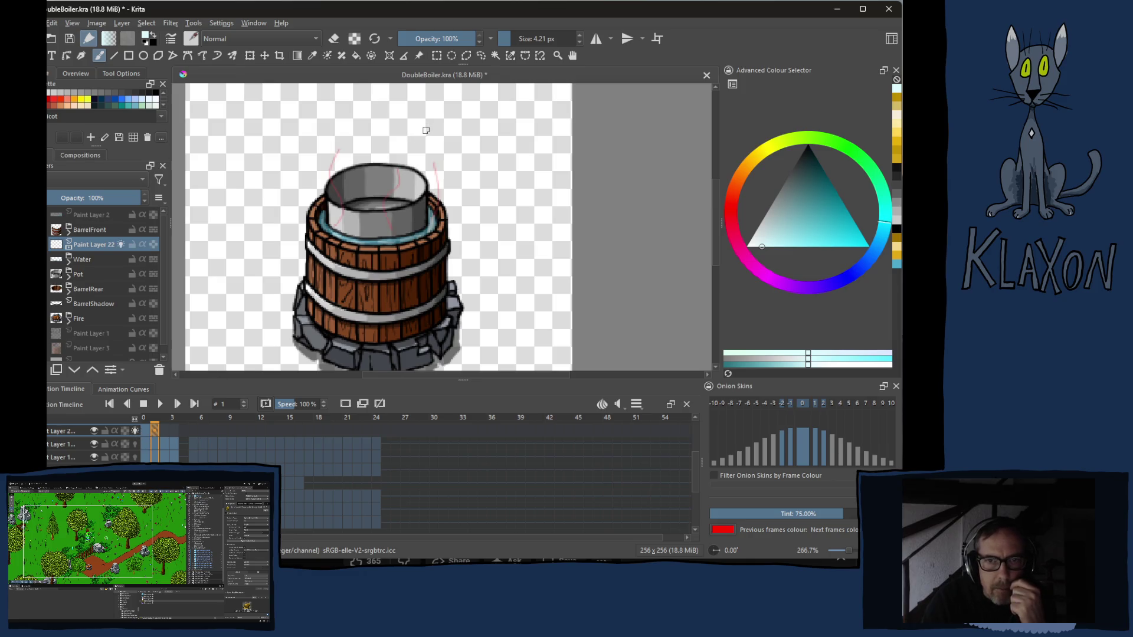
scroll(425, 130, up, 2)
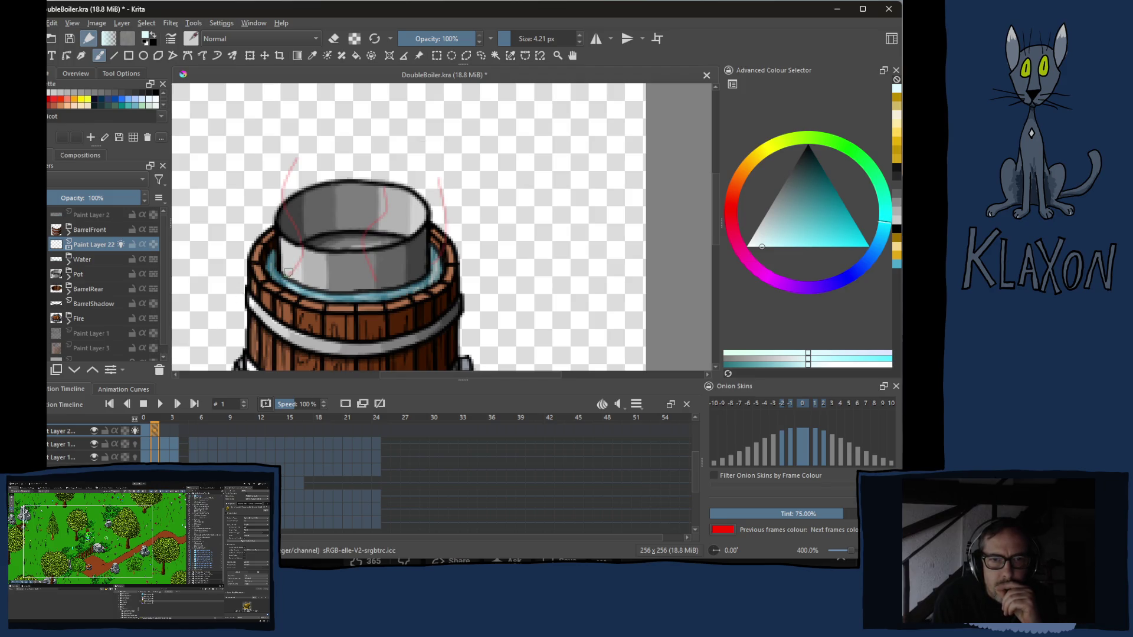
- Draw faint steam strokes on the next frames, undoing two stray marks, then play the loop
click(165, 429)
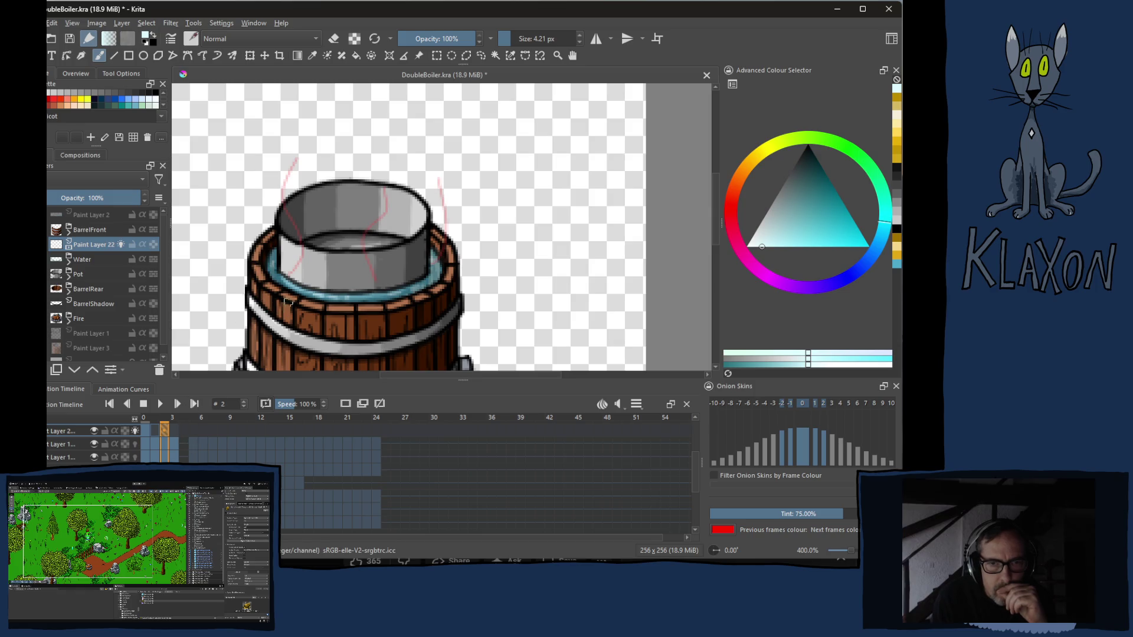
drag(284, 281, 287, 191)
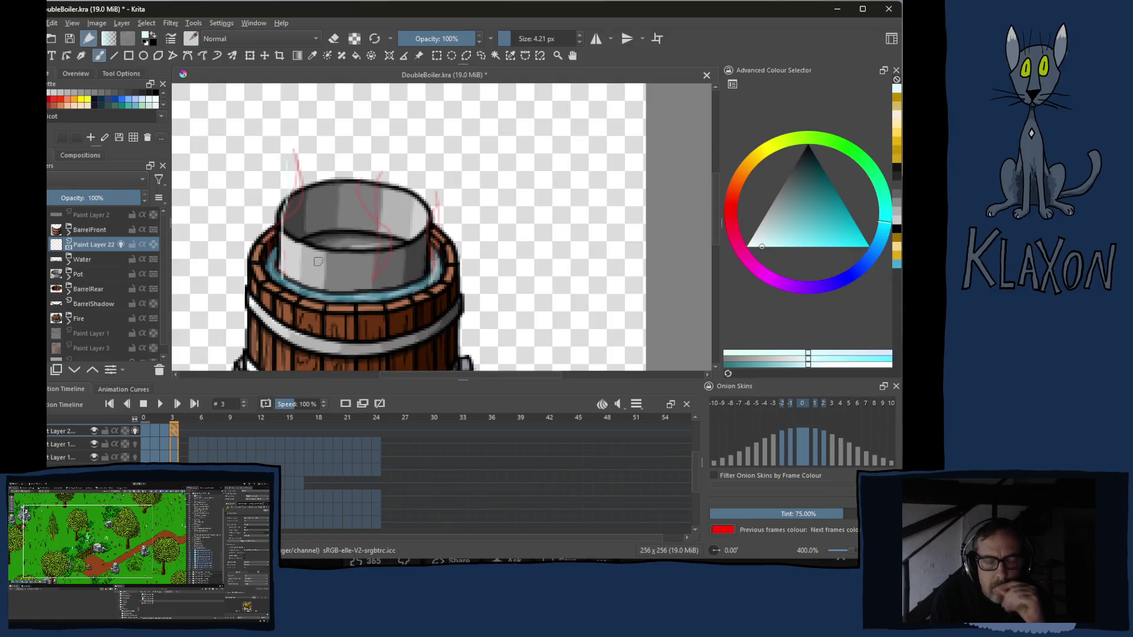
drag(340, 302, 363, 332)
key(ctrl+z)
key(ctrl+z)
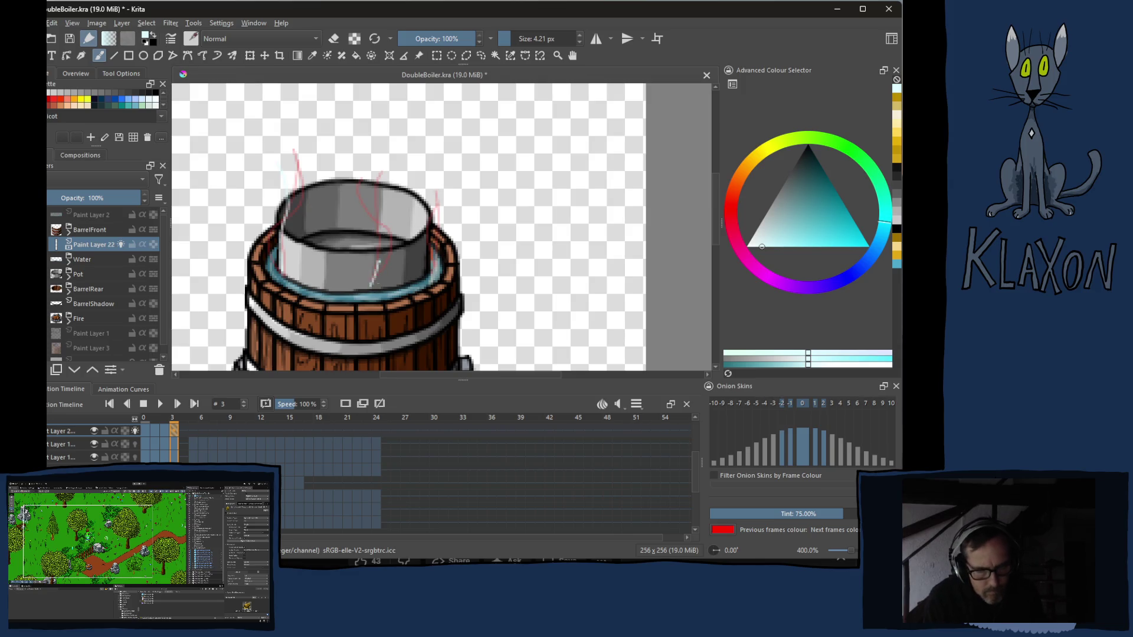
key(ctrl+z)
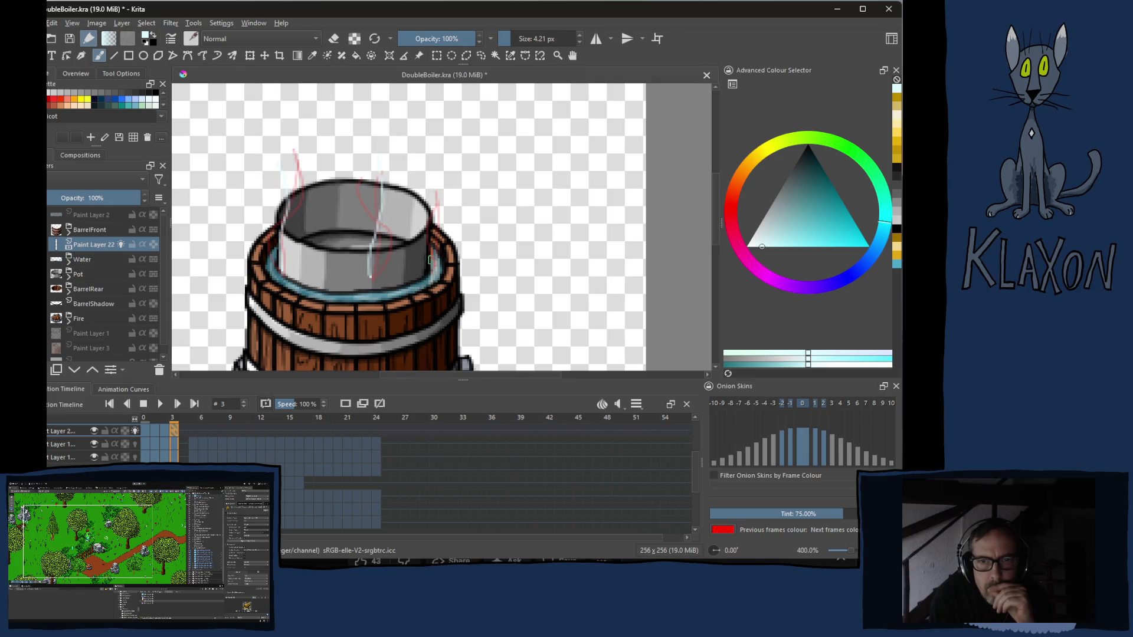
drag(429, 267, 440, 146)
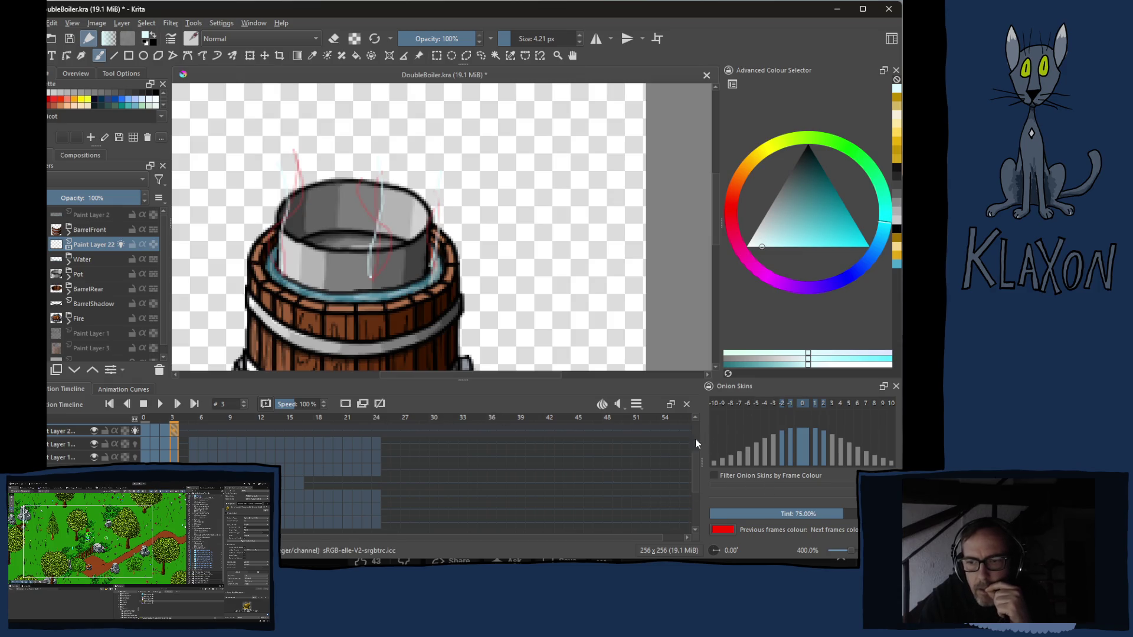
click(162, 405)
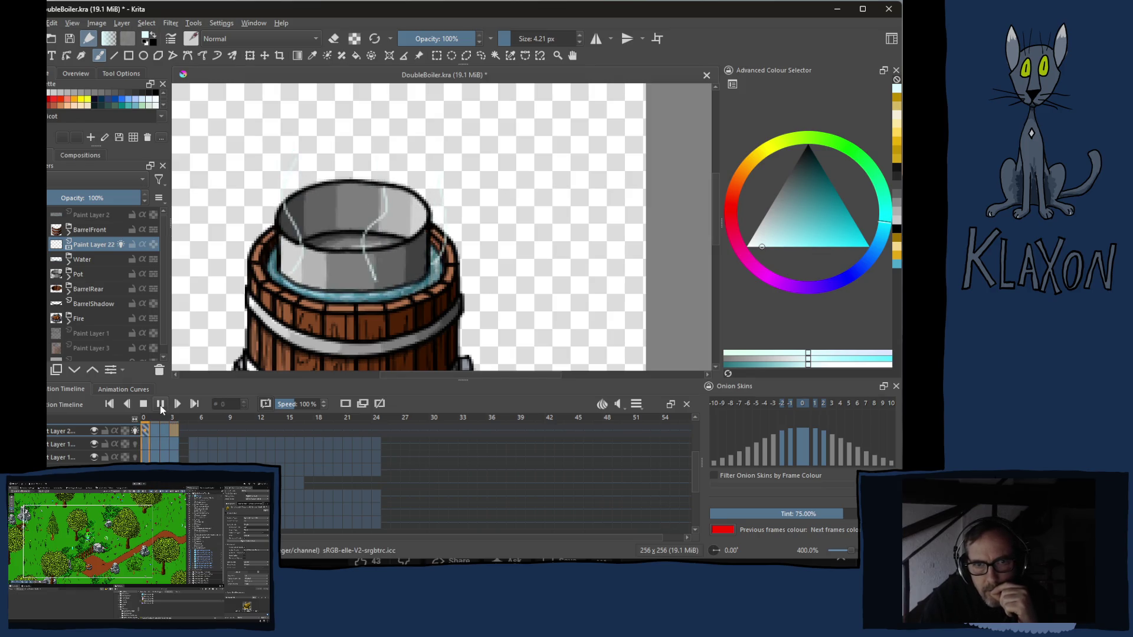
- Stop playback, lower the steam layer to about 64% opacity, and return to frame 0
click(161, 406)
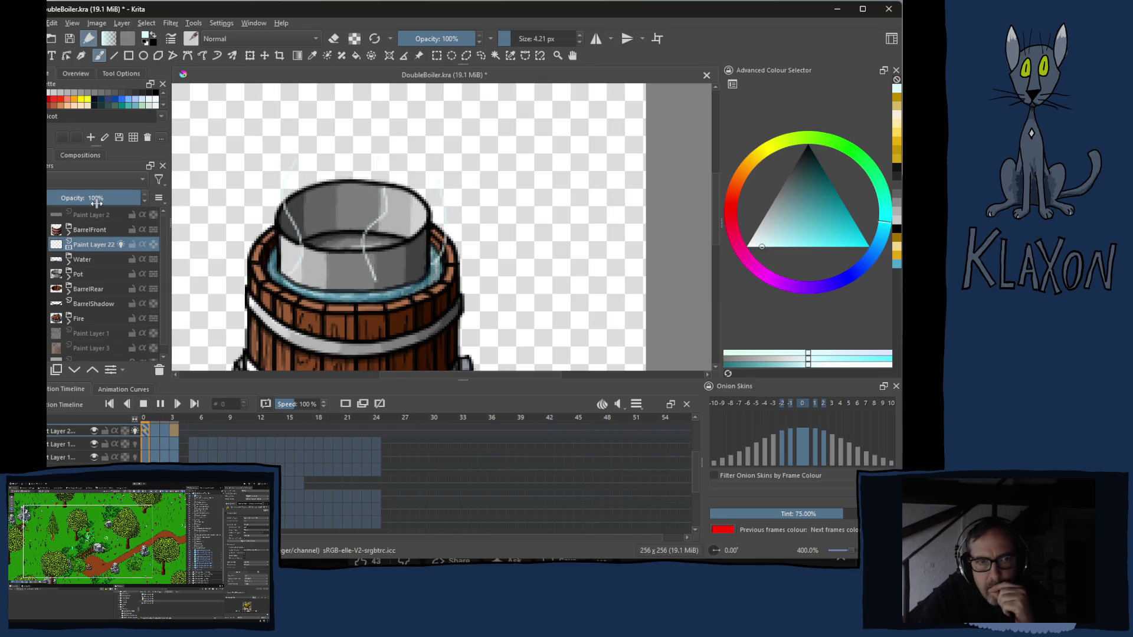
drag(96, 199, 108, 197)
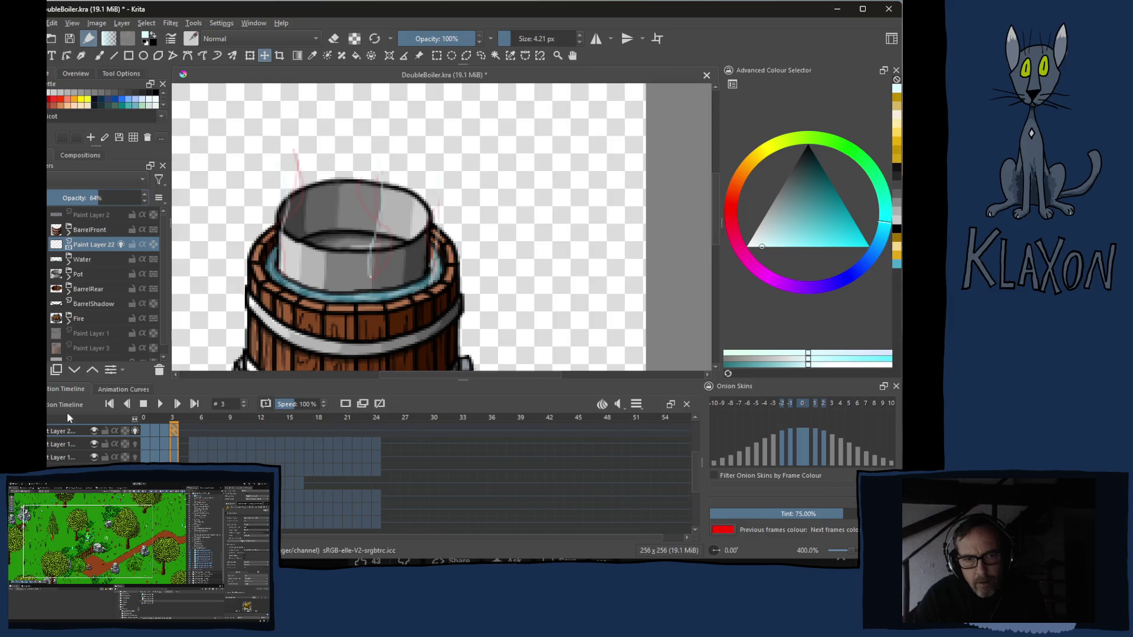
click(142, 419)
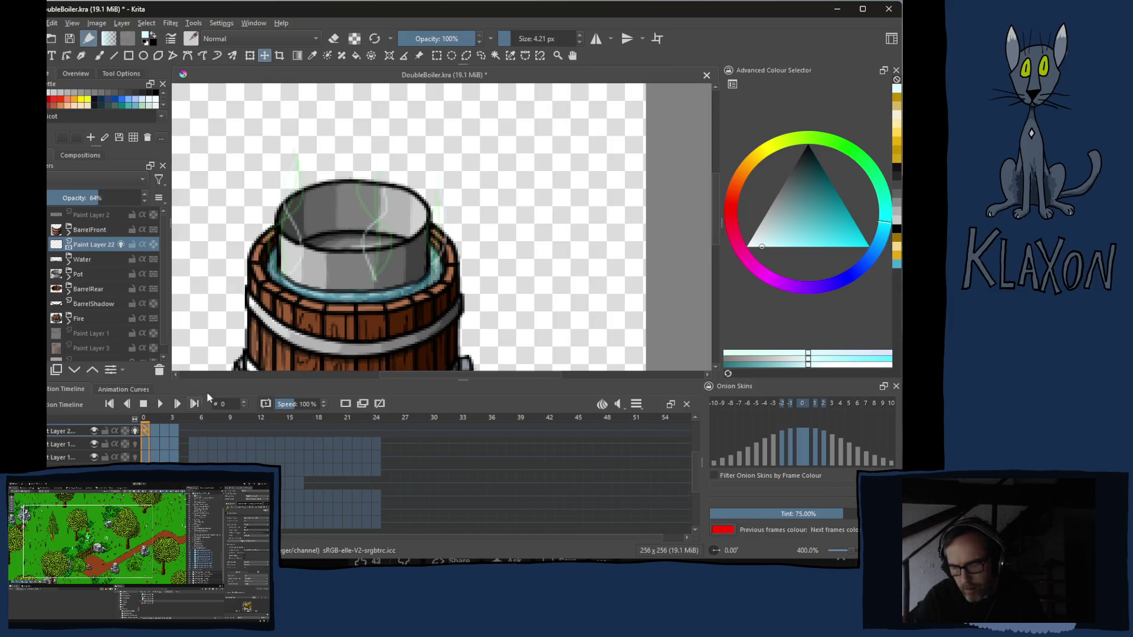
- Nudge the steam wisps on frame 0, check frames 1–2, and play the loop back
drag(334, 329, 336, 329)
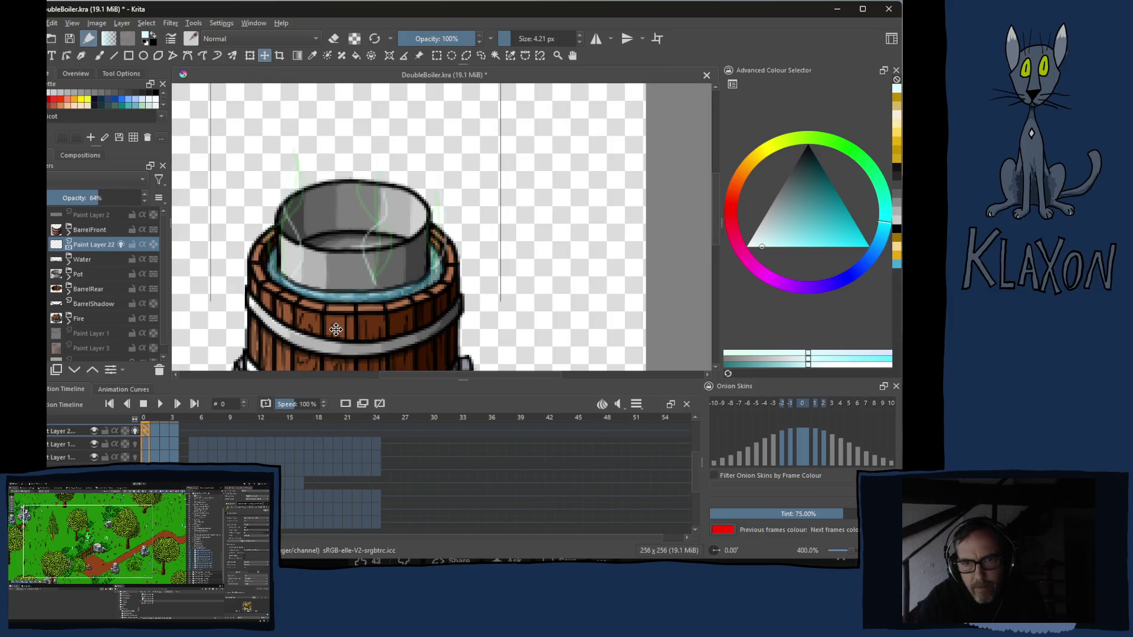
click(156, 429)
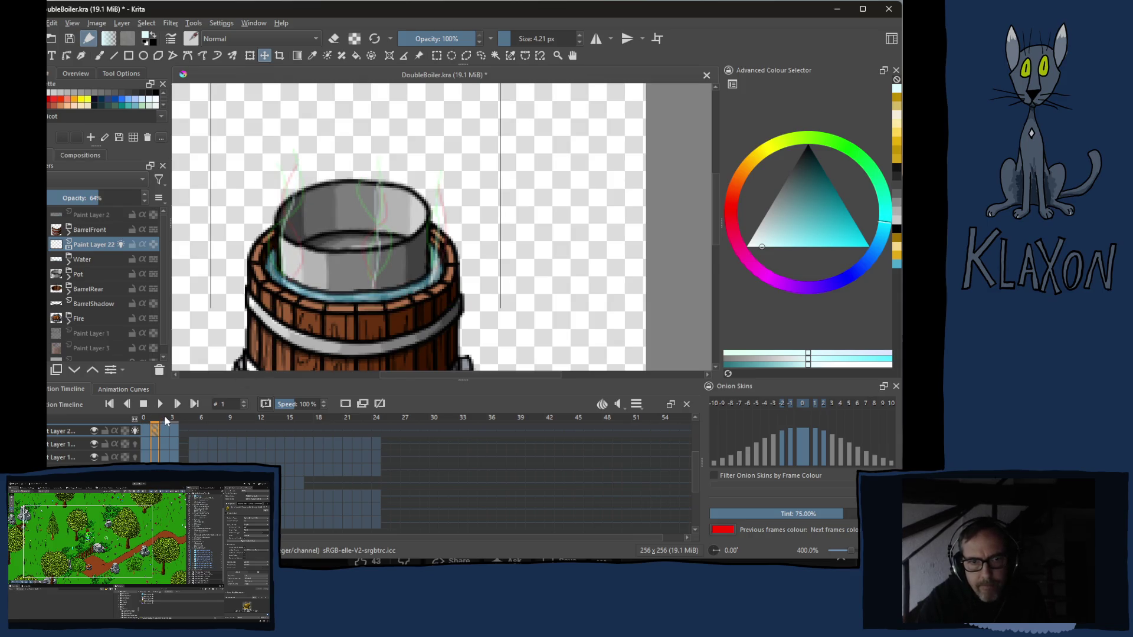
click(175, 429)
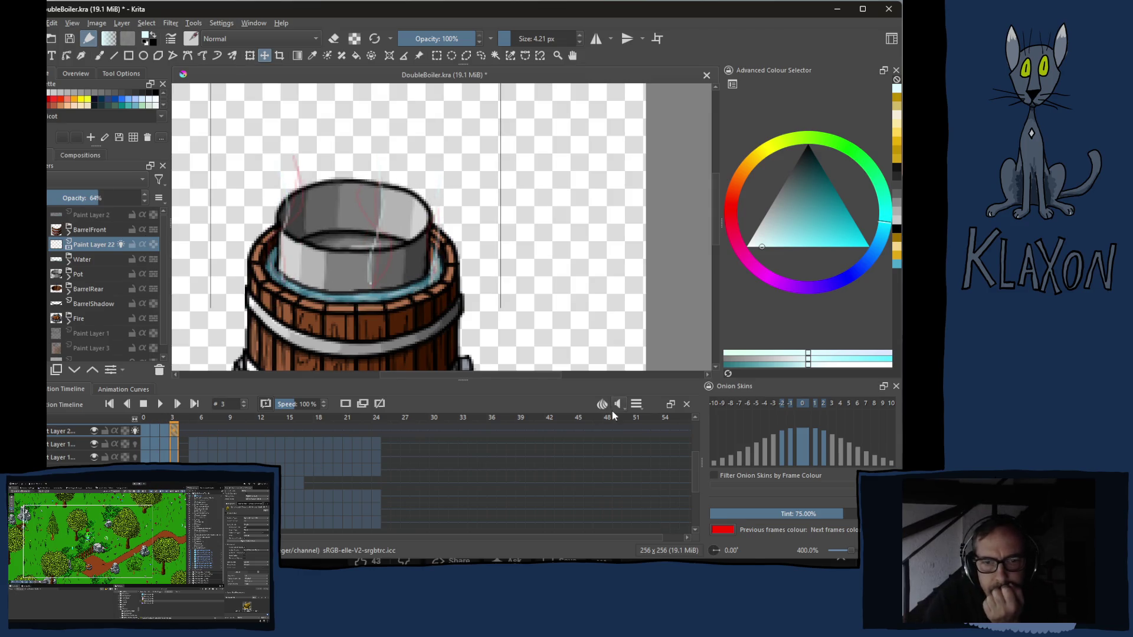
click(162, 404)
scroll(429, 305, down, 3)
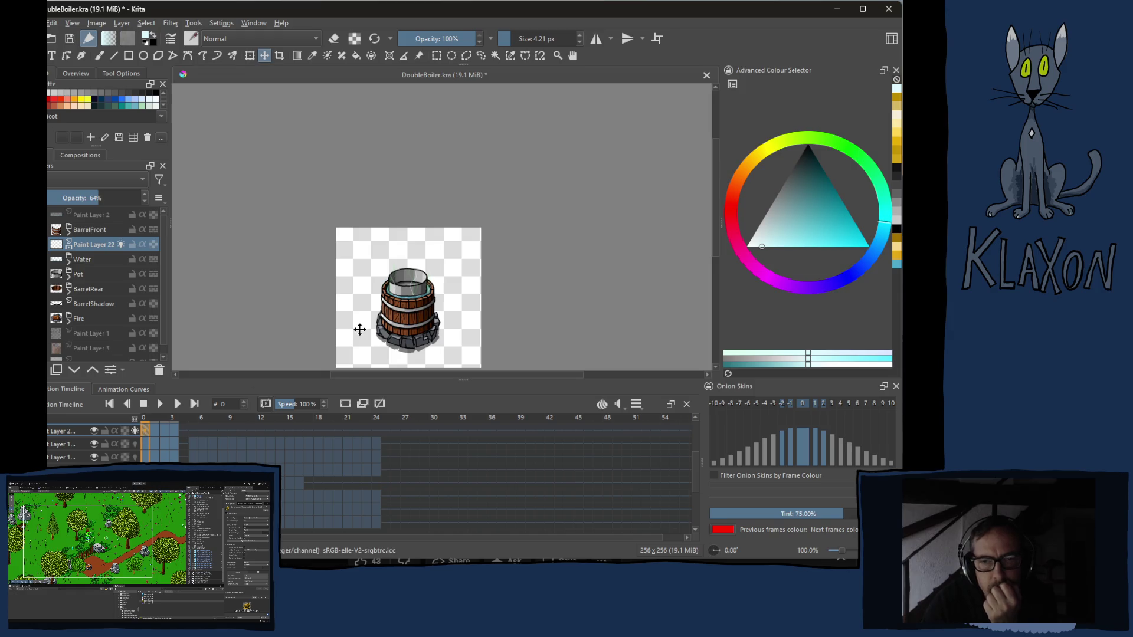
click(405, 314)
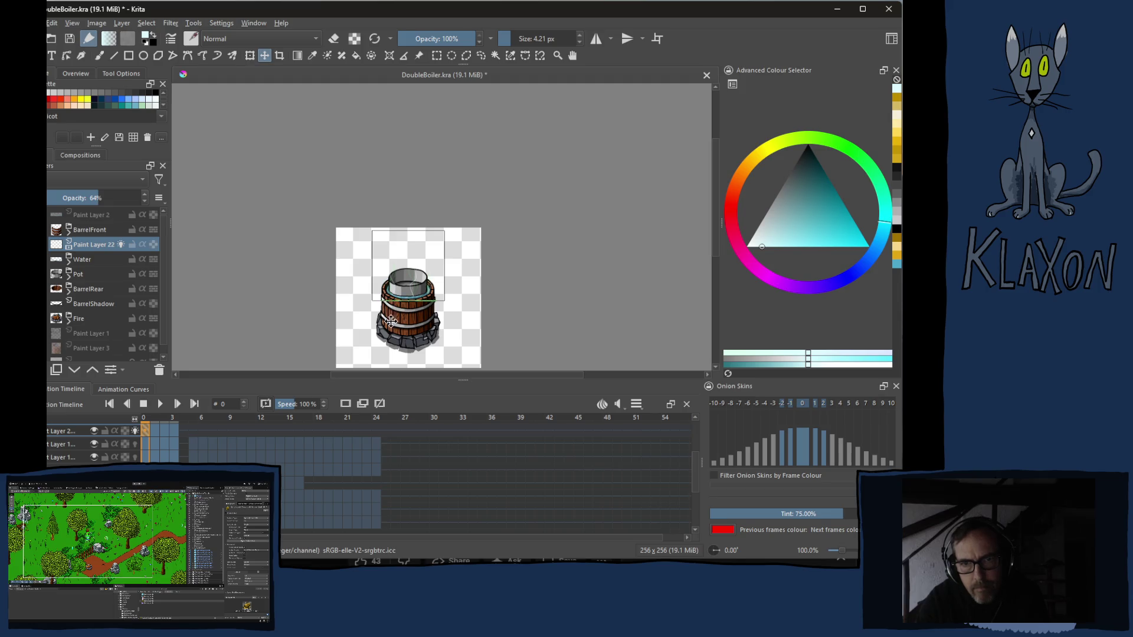
scroll(387, 322, up, 5)
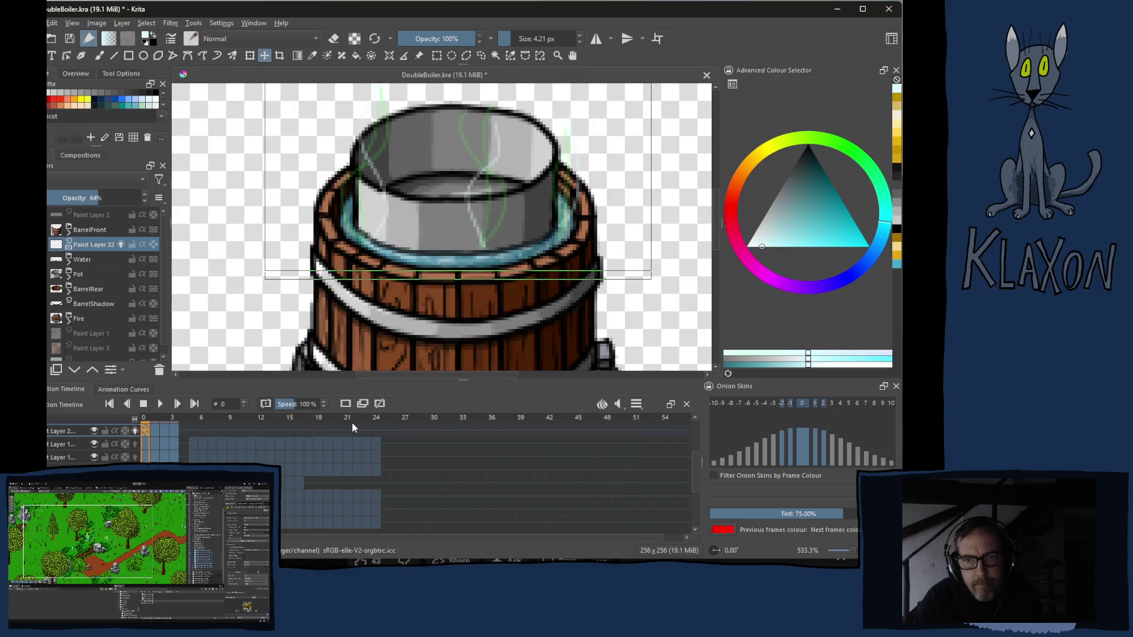
key(ctrl+shift+a)
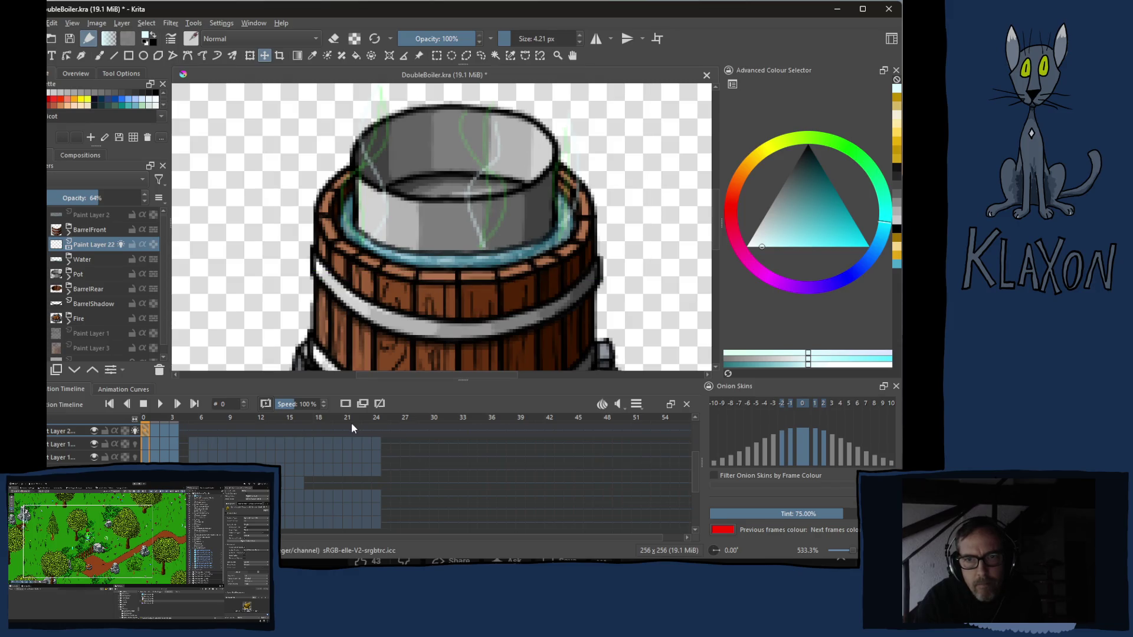
- Flip through frames 0–4 to compare the steam wisp positions
click(173, 417)
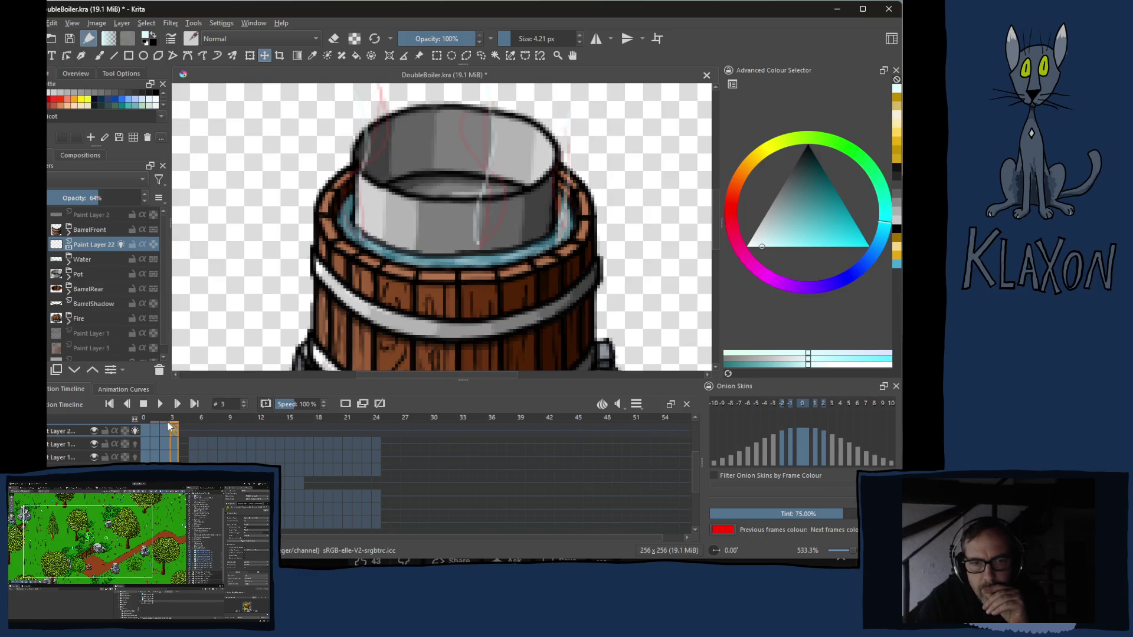
click(151, 423)
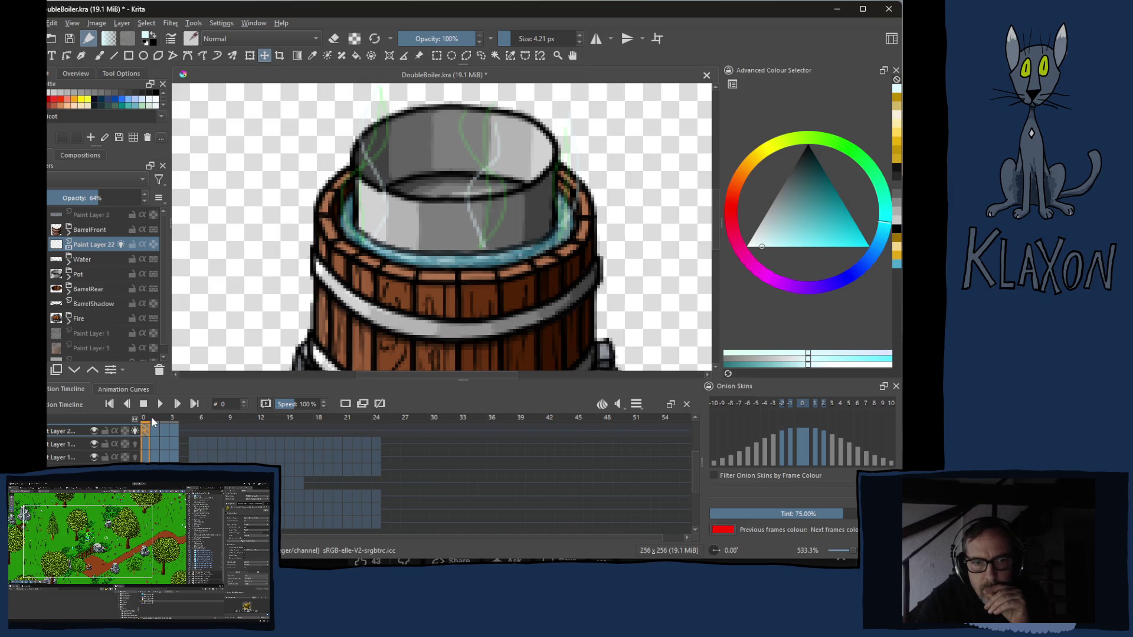
click(157, 422)
click(187, 424)
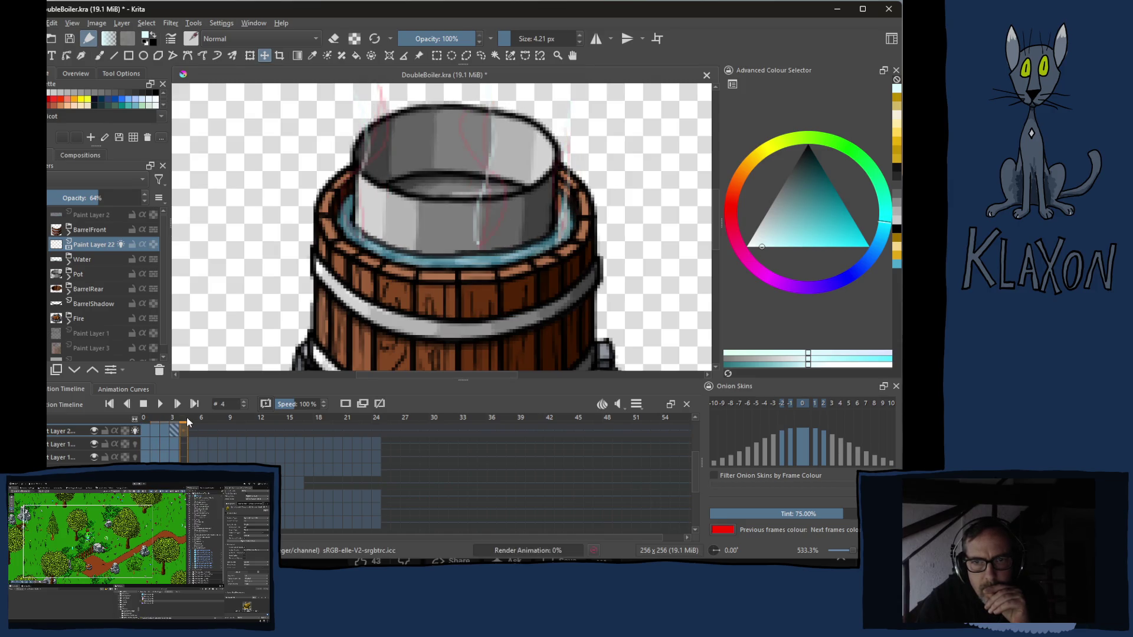
click(146, 424)
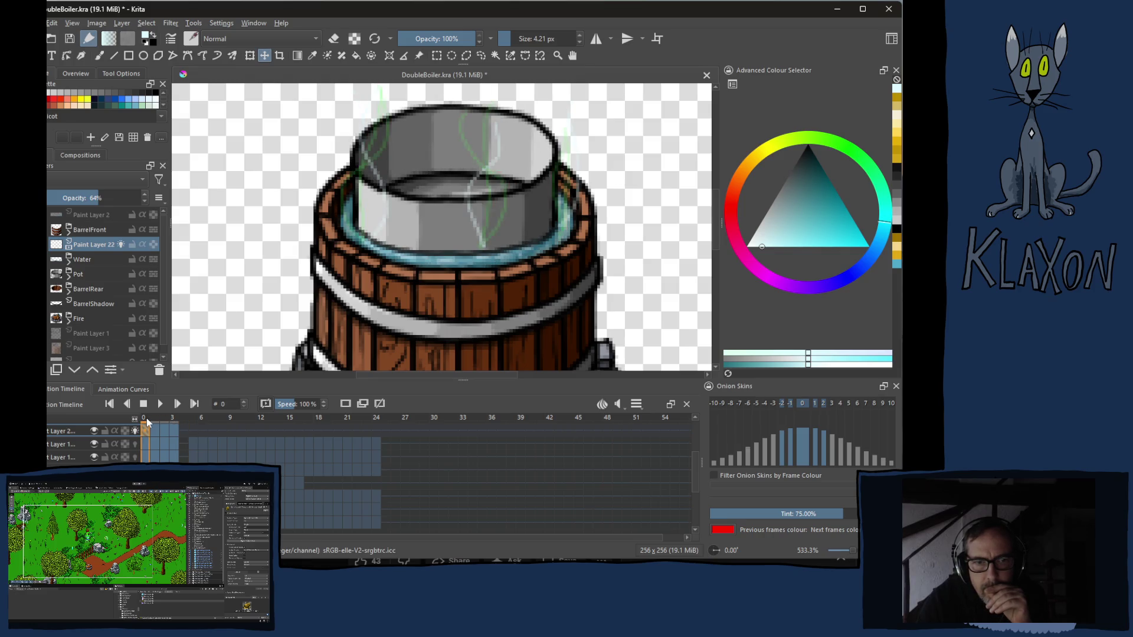
- Shift the steam wisps slightly with the Move tool on frames 0, 1 and 3
click(402, 294)
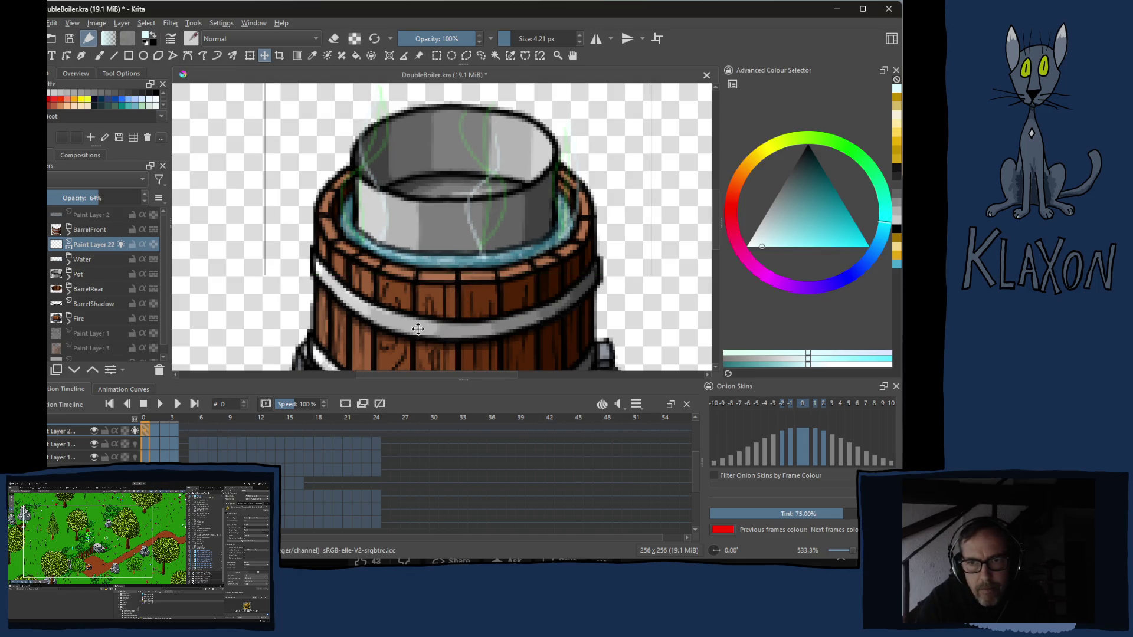
click(156, 419)
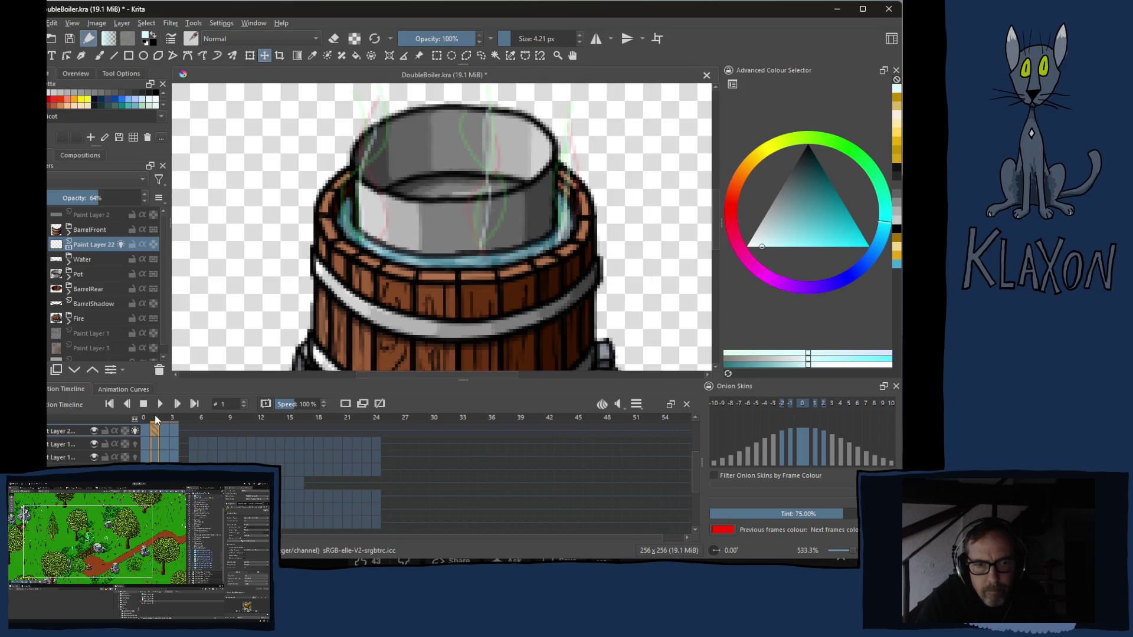
click(498, 307)
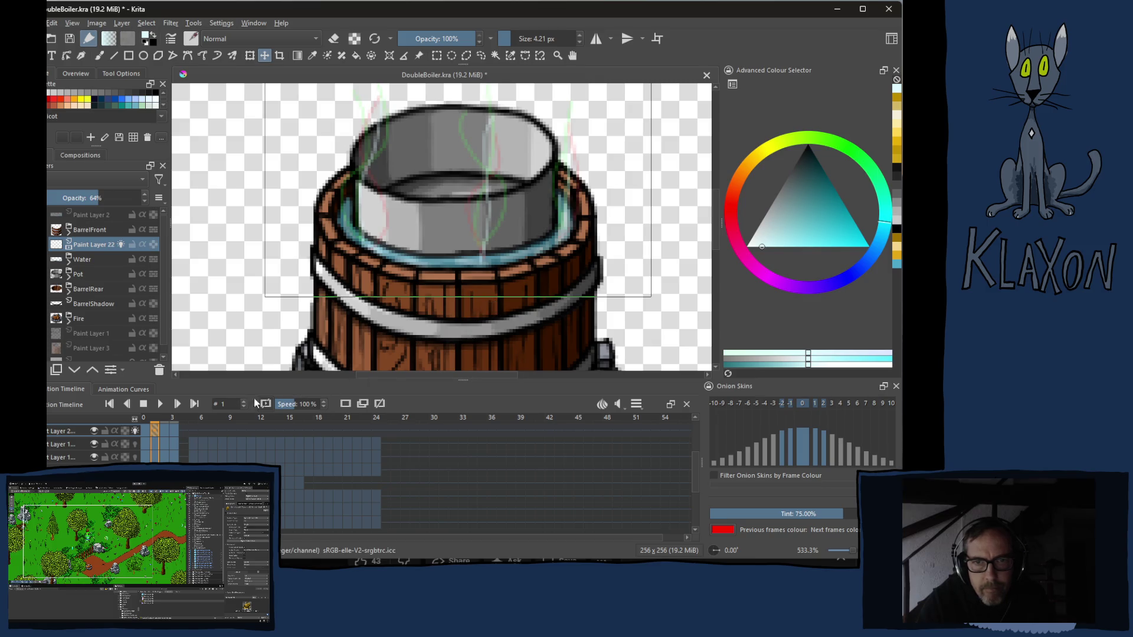
click(167, 418)
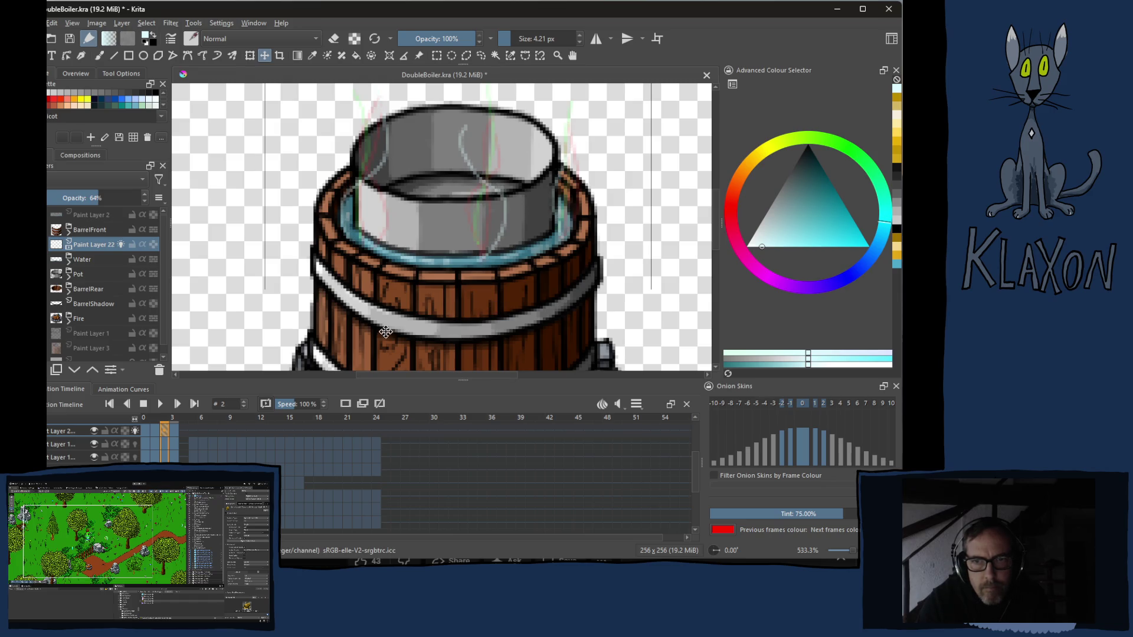
click(172, 420)
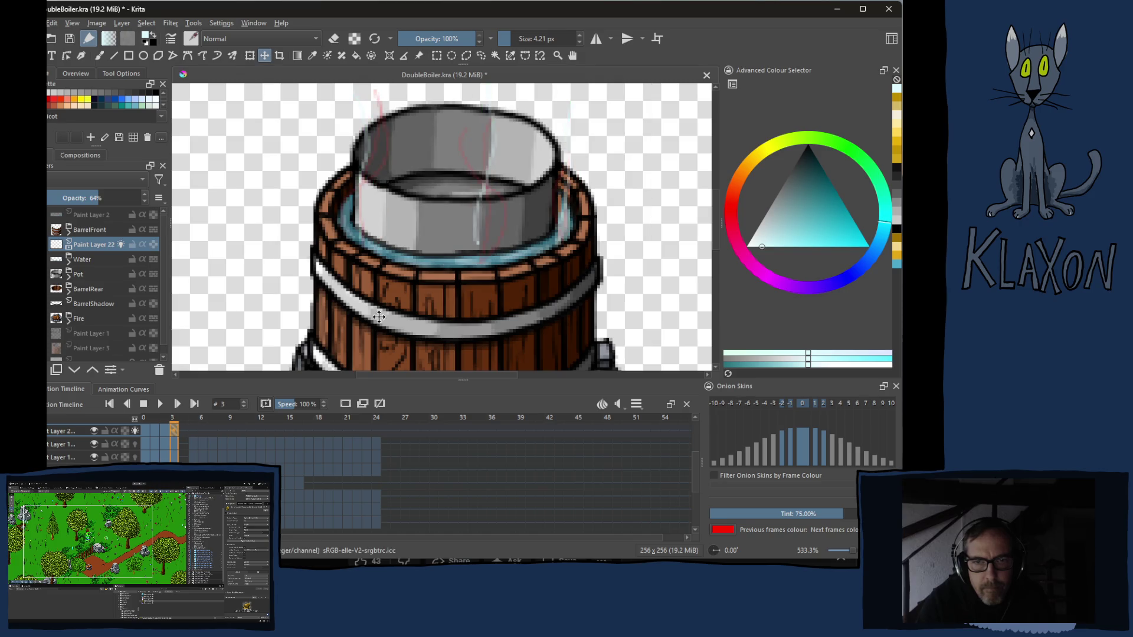
click(513, 301)
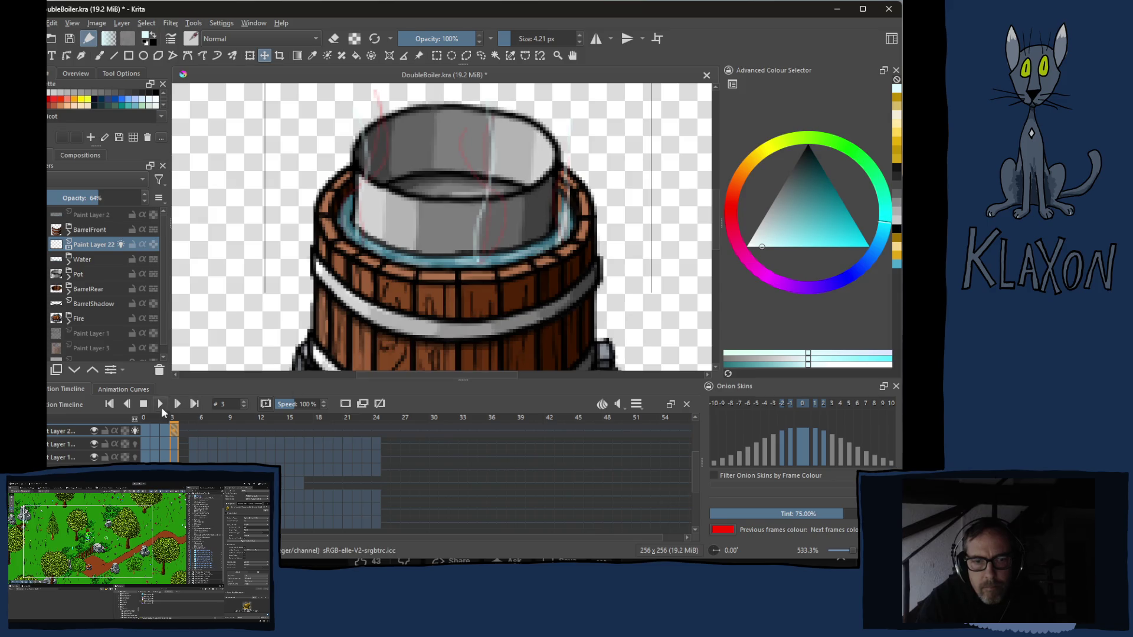
click(144, 420)
click(341, 326)
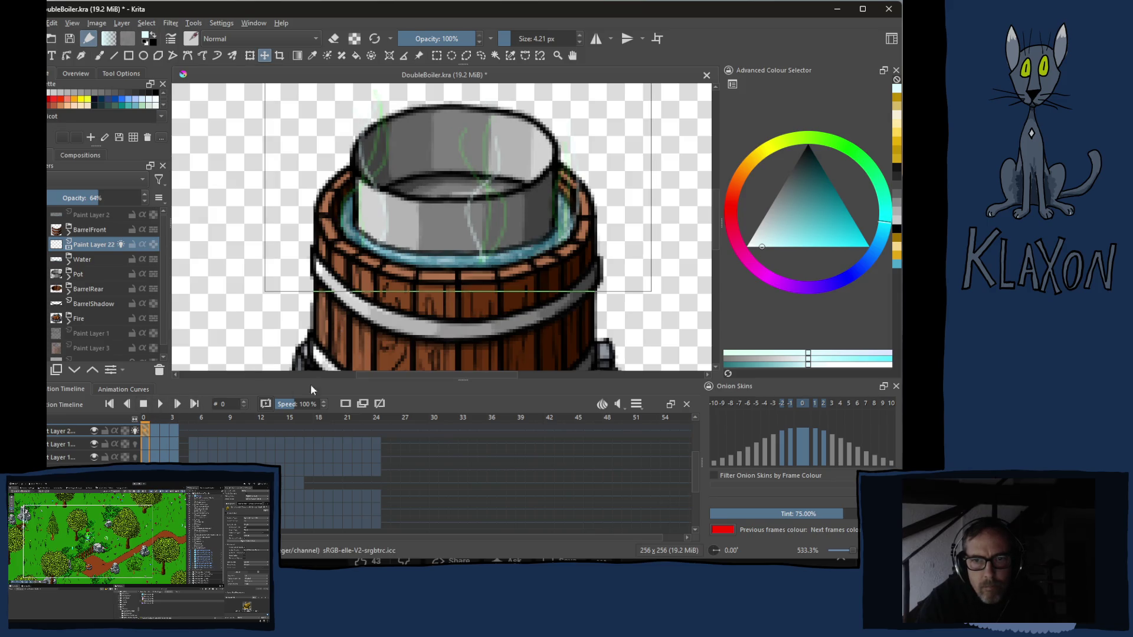
click(156, 430)
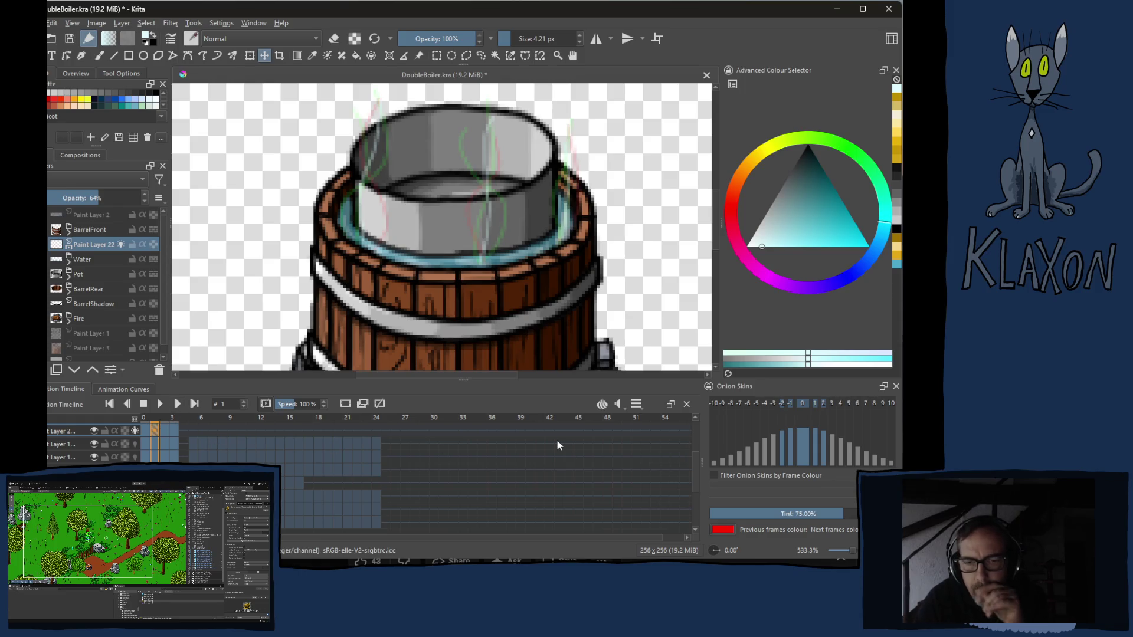
- Play the loop and lower the steam layer to about 57% opacity
click(162, 404)
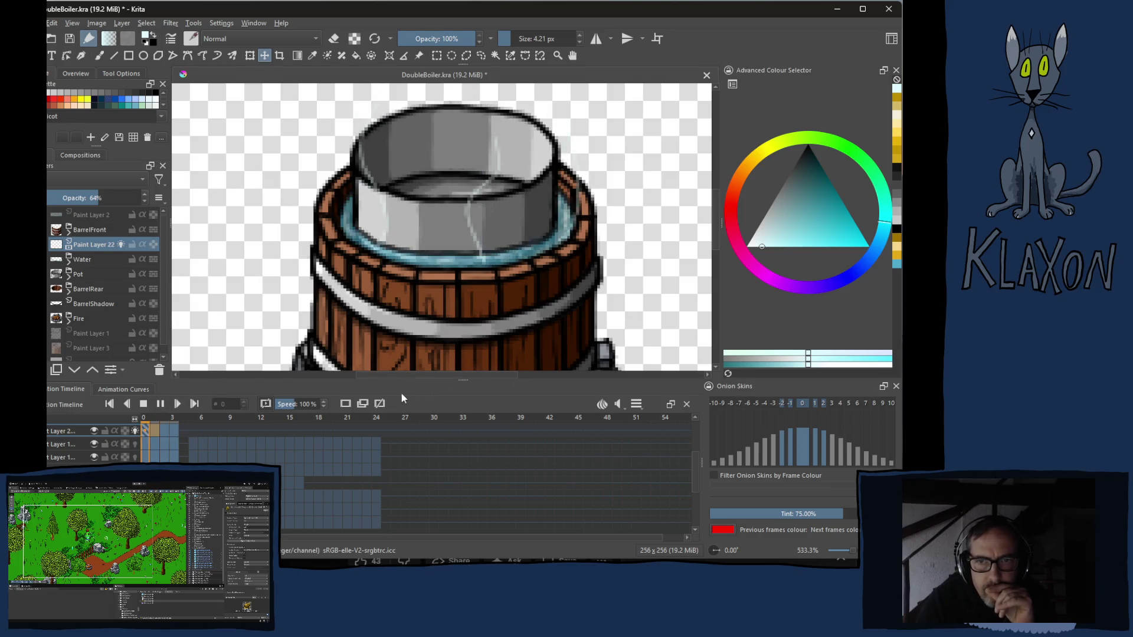
drag(94, 197, 90, 197)
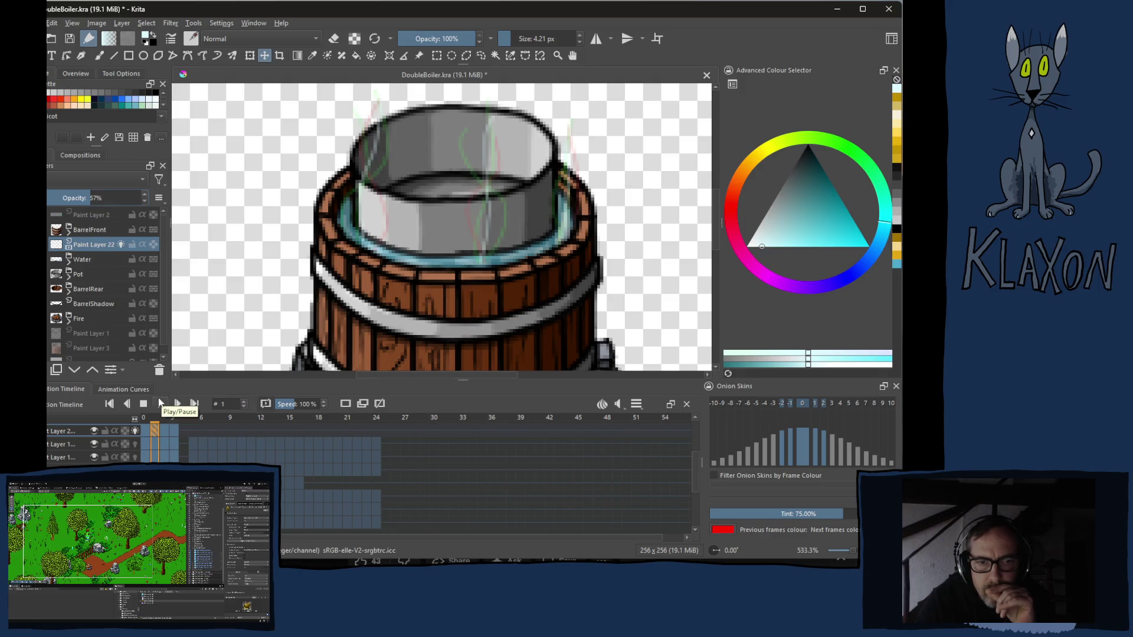
click(176, 404)
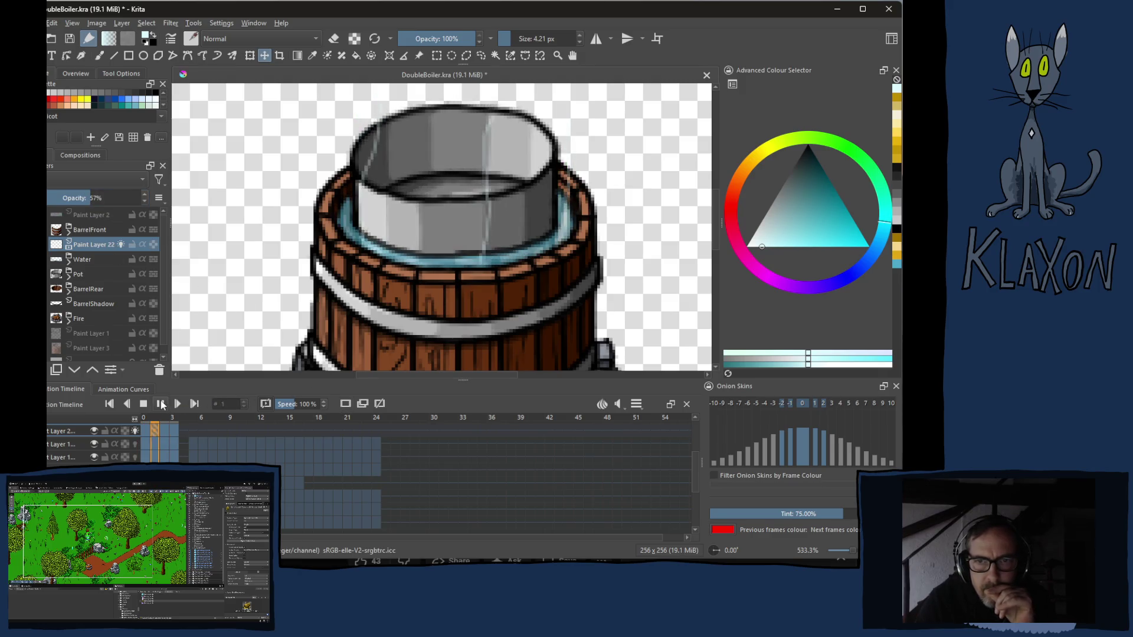
scroll(296, 278, down, 3)
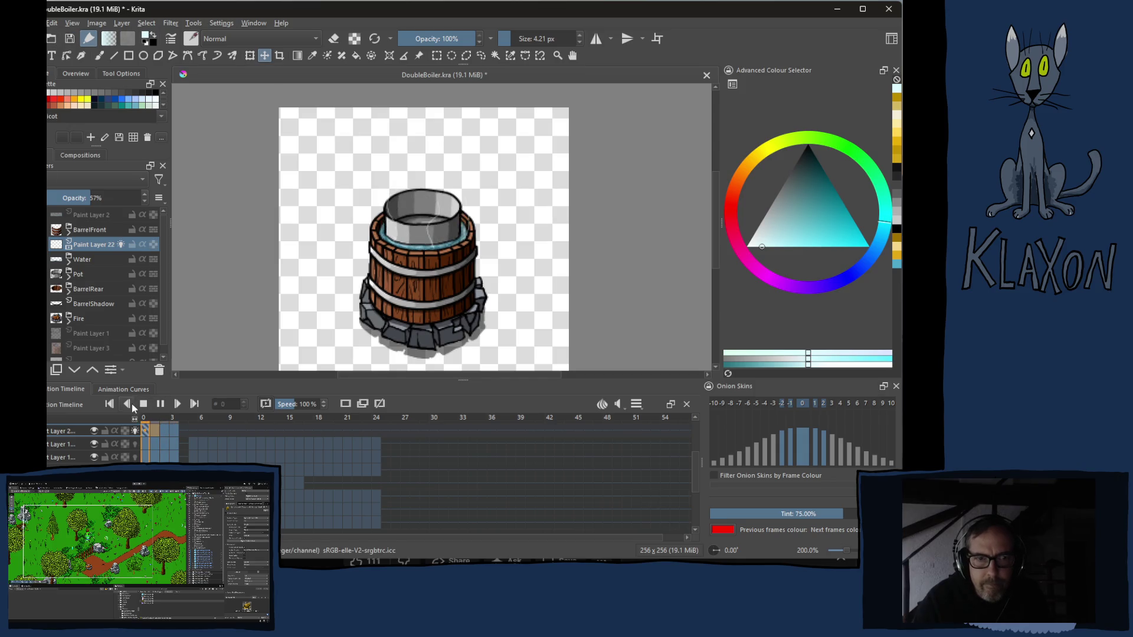
- Stop playback and insert a hold frame after keyframe 5 on the steam layer
click(143, 405)
click(146, 431)
drag(146, 431, 172, 430)
right_click(173, 430)
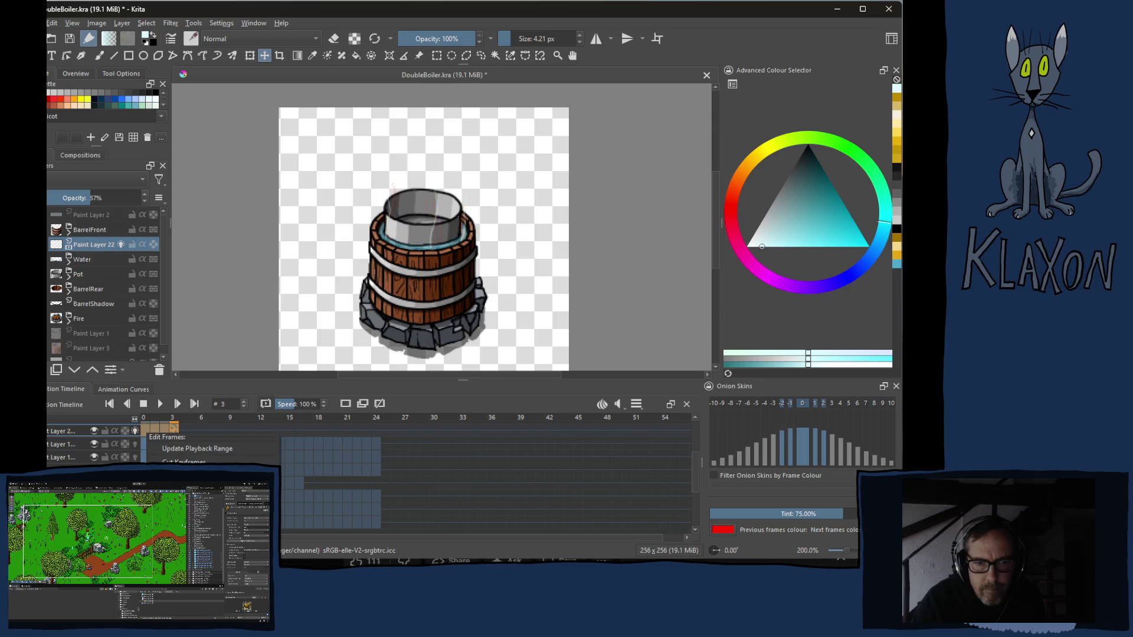
click(192, 428)
right_click(193, 428)
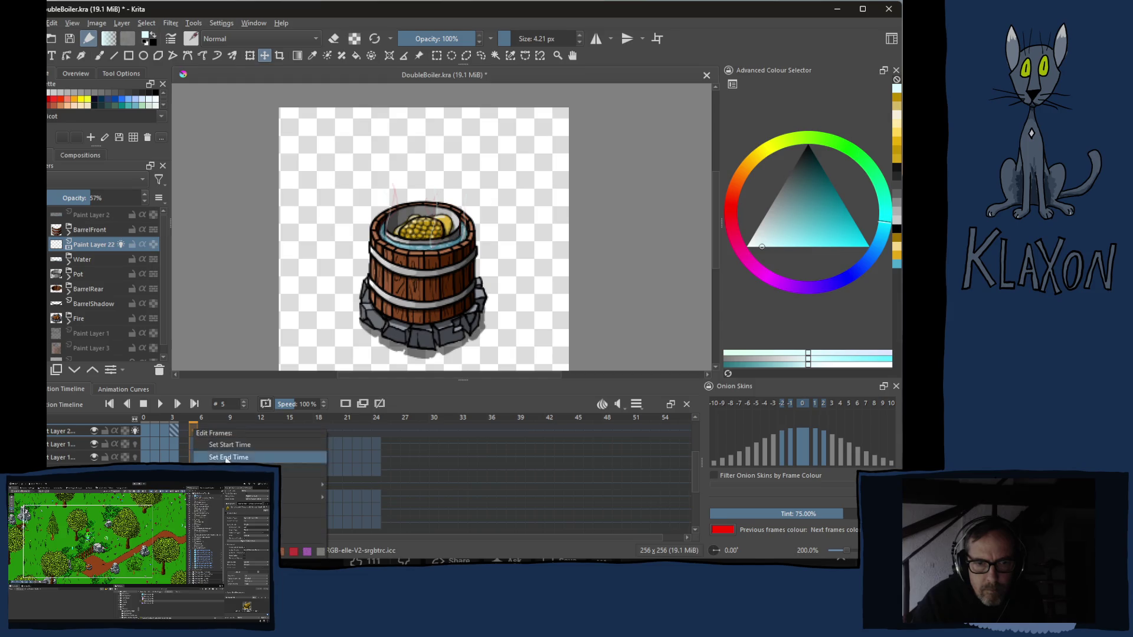
mouse_move(265, 482)
click(369, 497)
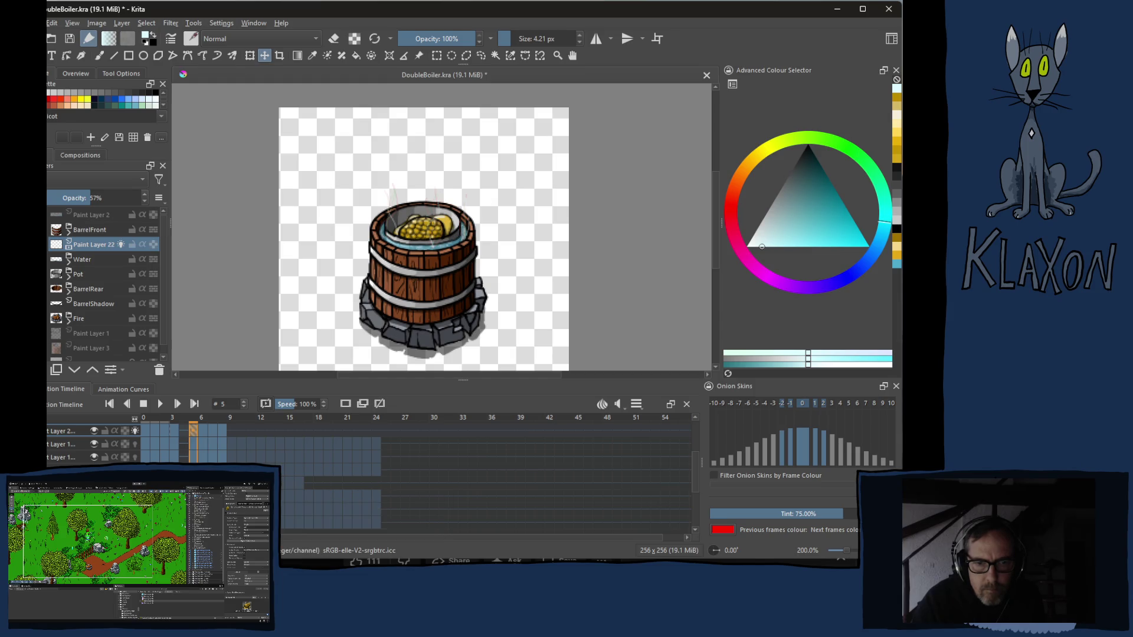
- Insert hold frames after the keyframes at frames 9 and 13
click(232, 429)
right_click(231, 430)
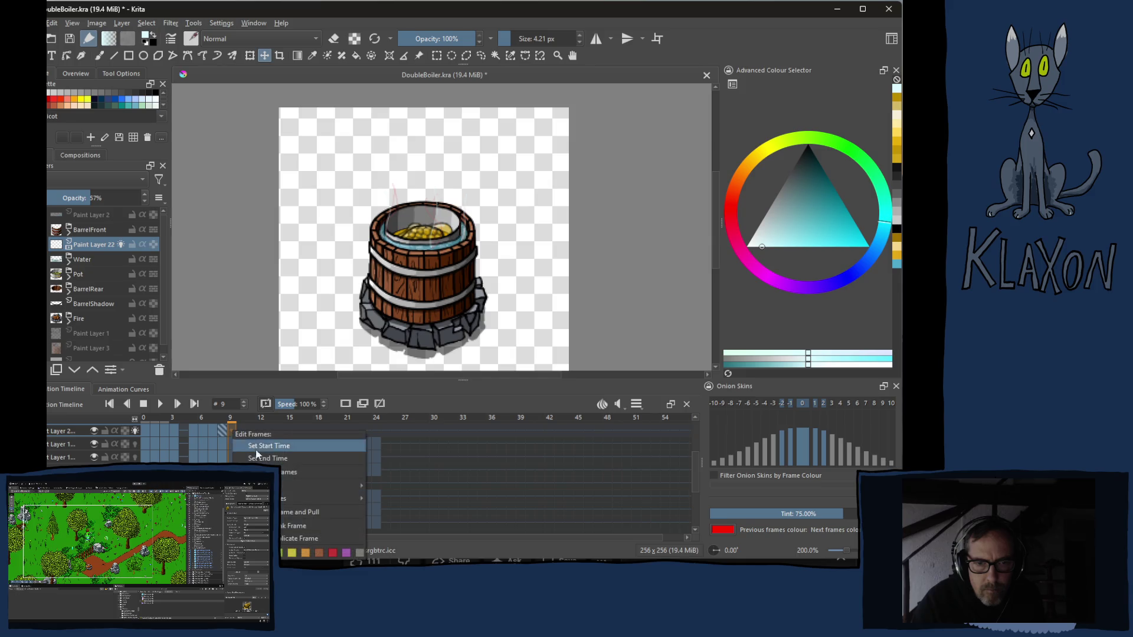
click(398, 488)
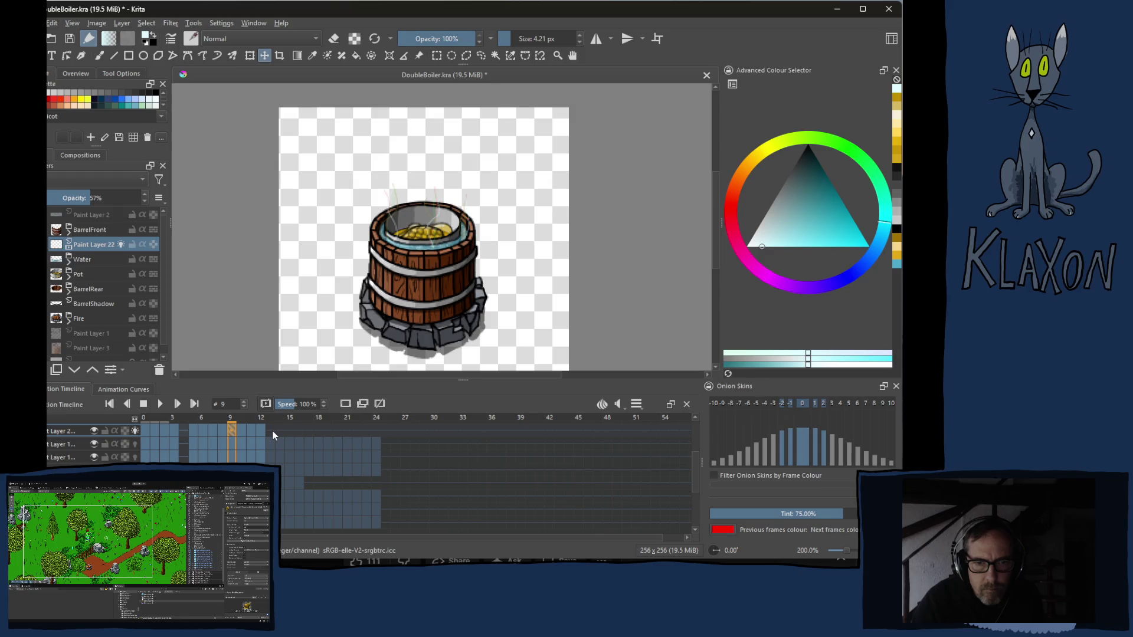
click(272, 430)
right_click(272, 430)
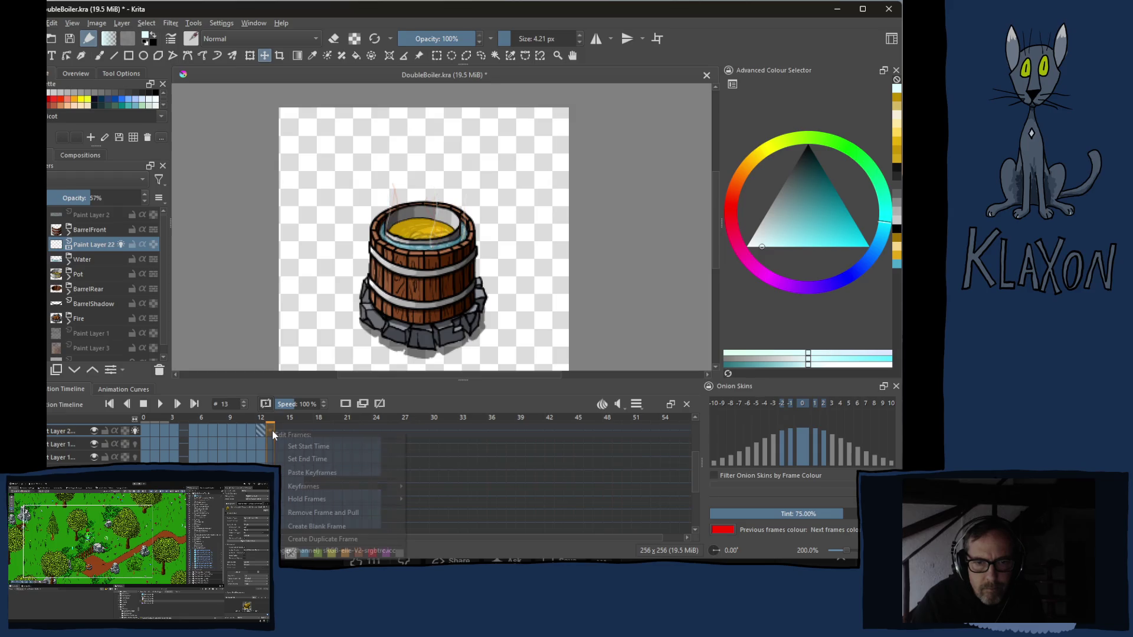
click(309, 473)
- Insert hold frames after frames 17 and 21 so the animation reaches frame 24
click(307, 431)
right_click(308, 431)
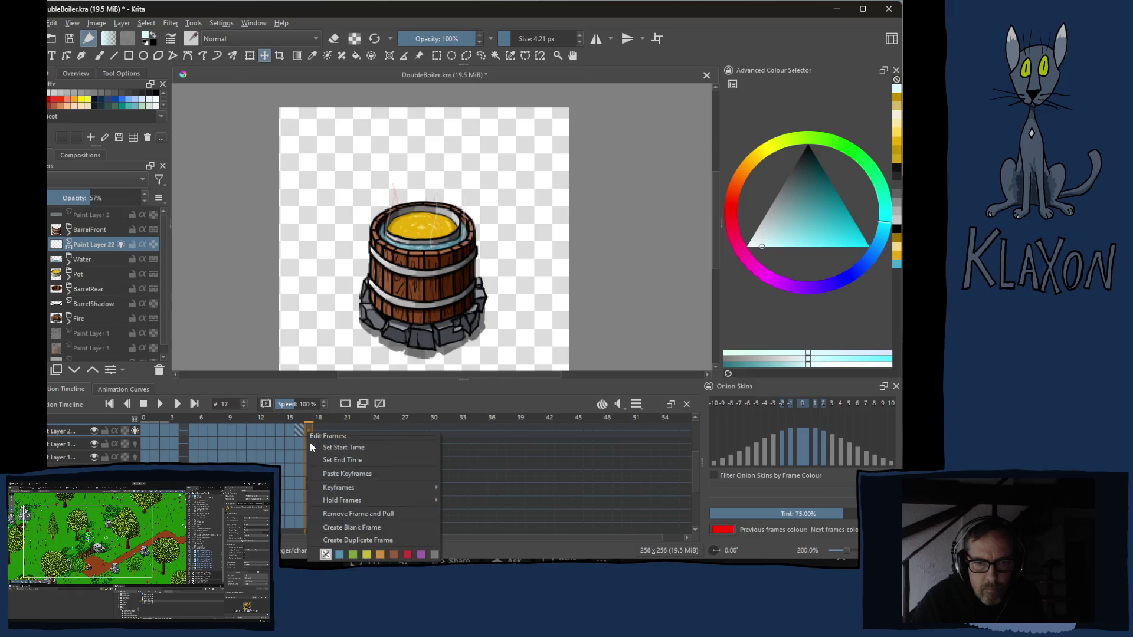
click(348, 474)
click(347, 431)
right_click(347, 431)
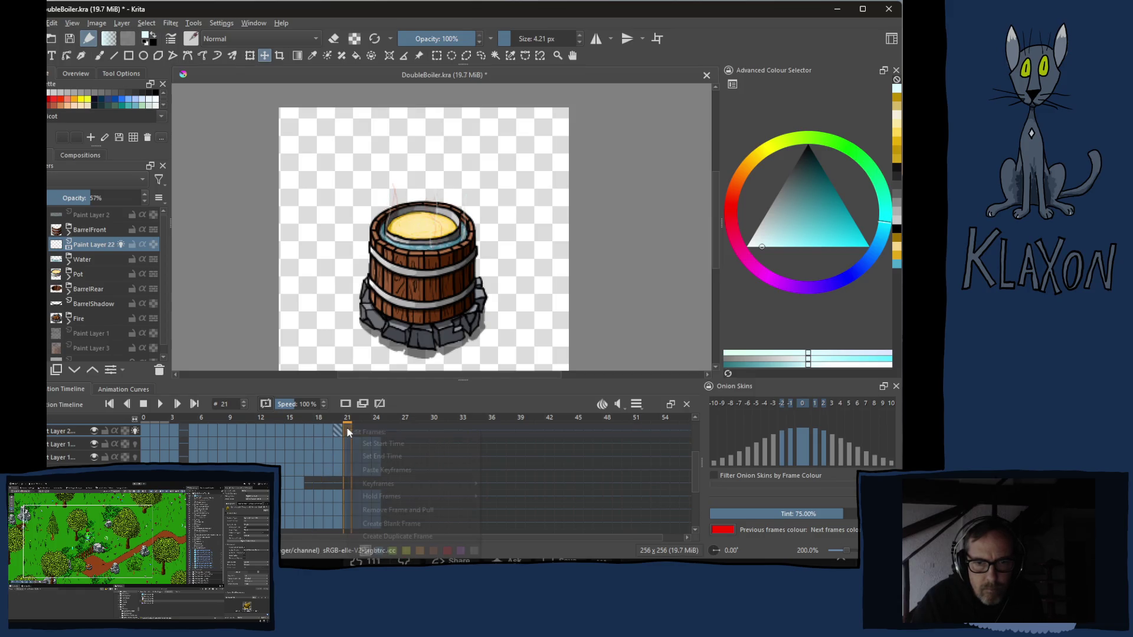
click(387, 473)
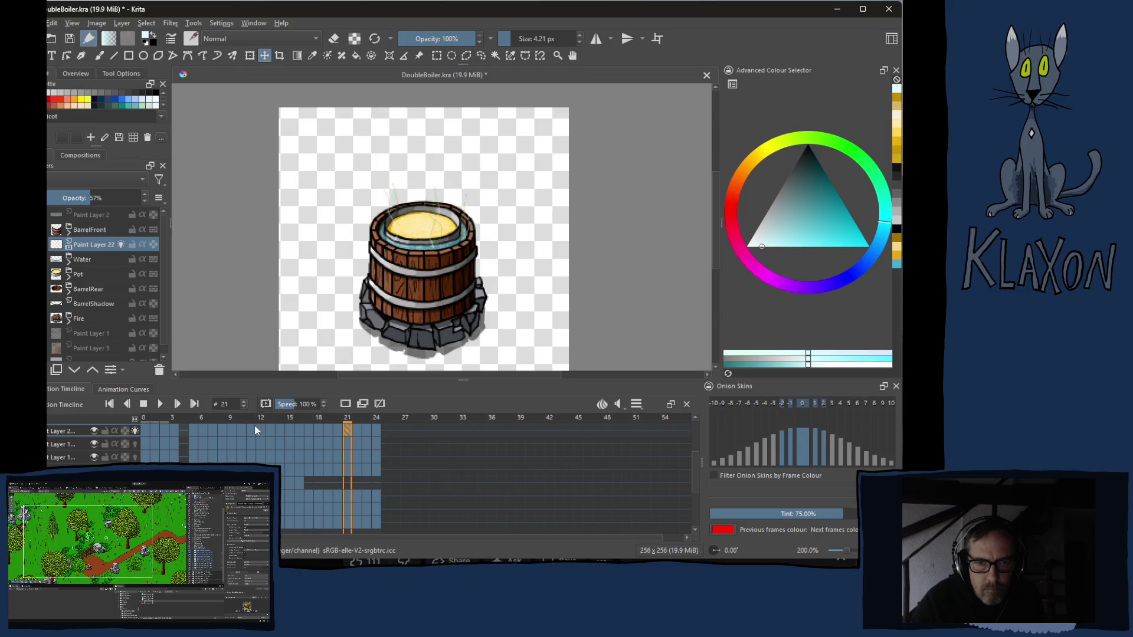
- Raise the clip start to frame 5 and play the steam animation preview
click(637, 405)
click(707, 426)
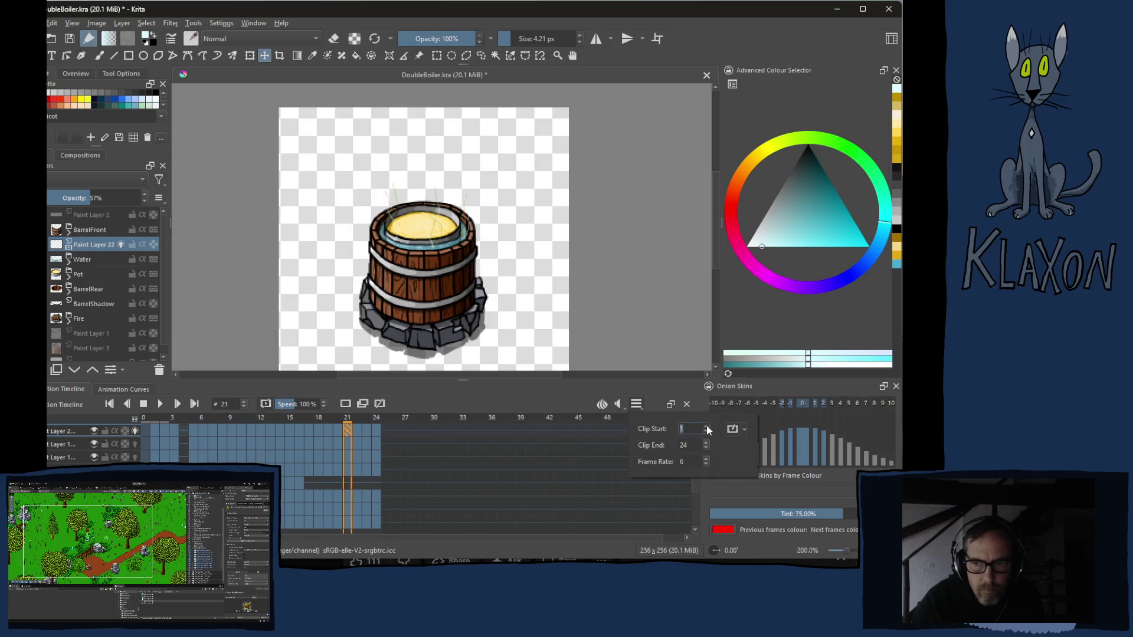
click(706, 426)
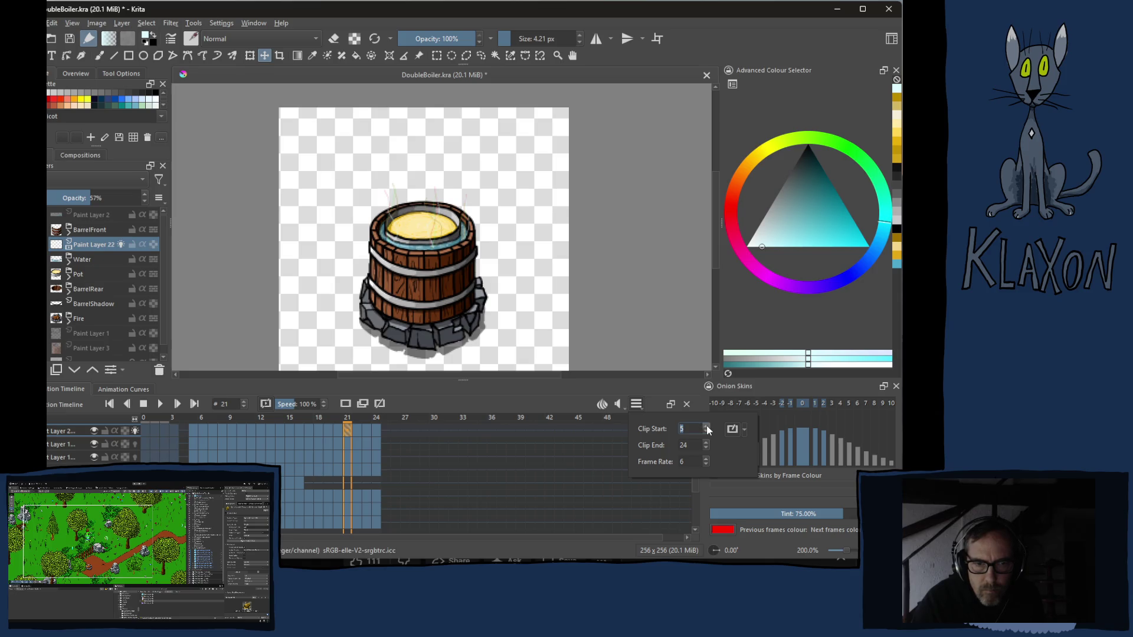
click(161, 405)
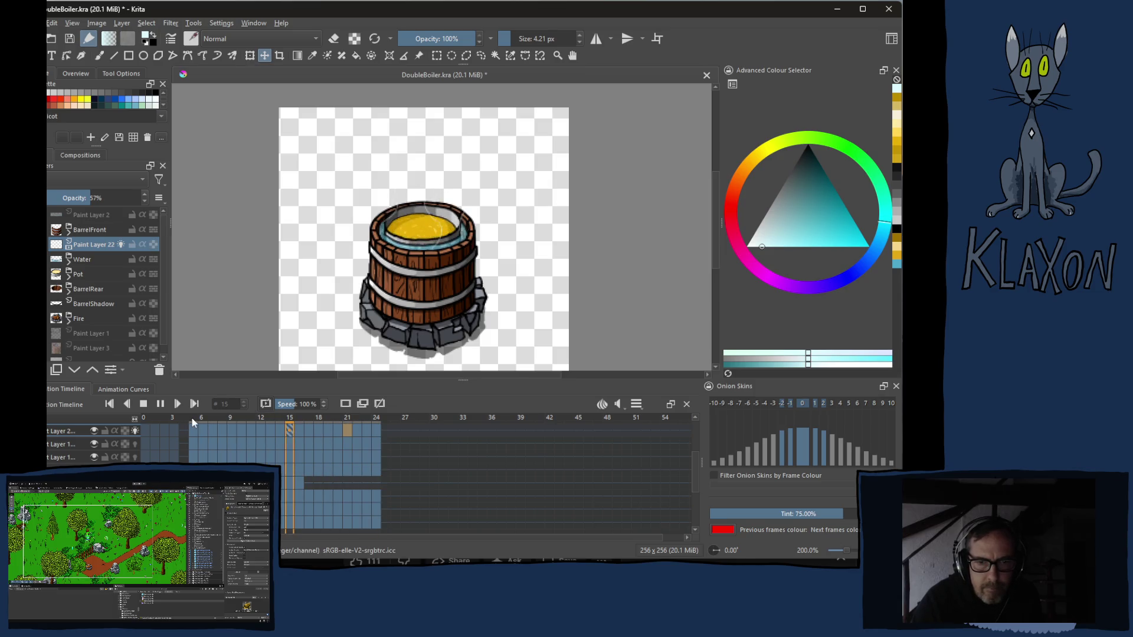
- Stop the preview at frame 21 and switch over to the browser window
click(144, 404)
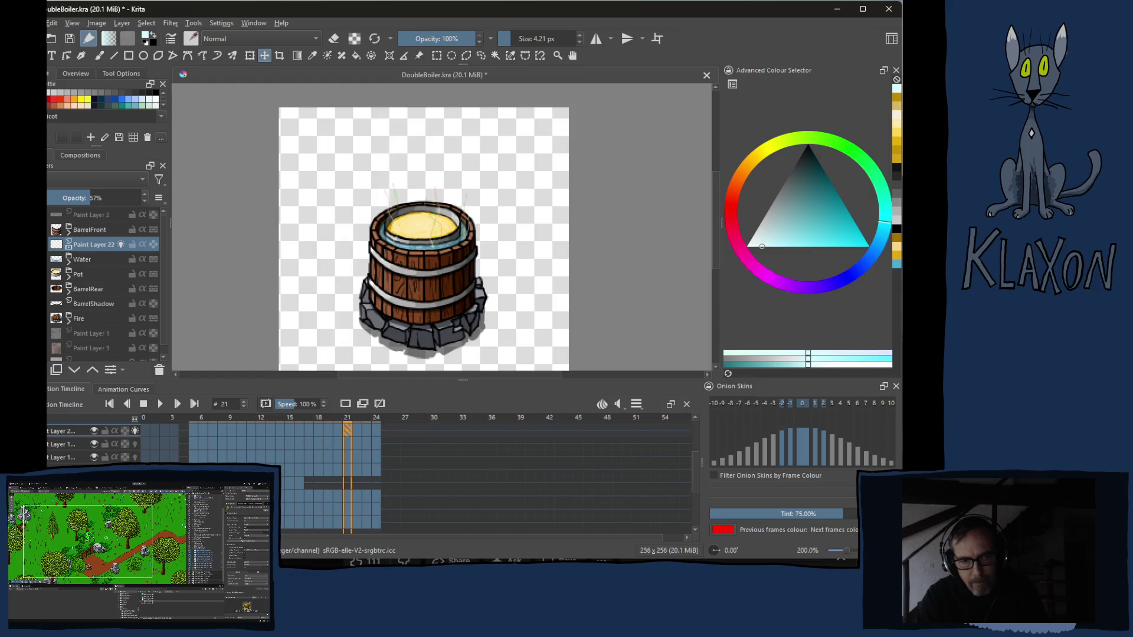
key(alt+Tab)
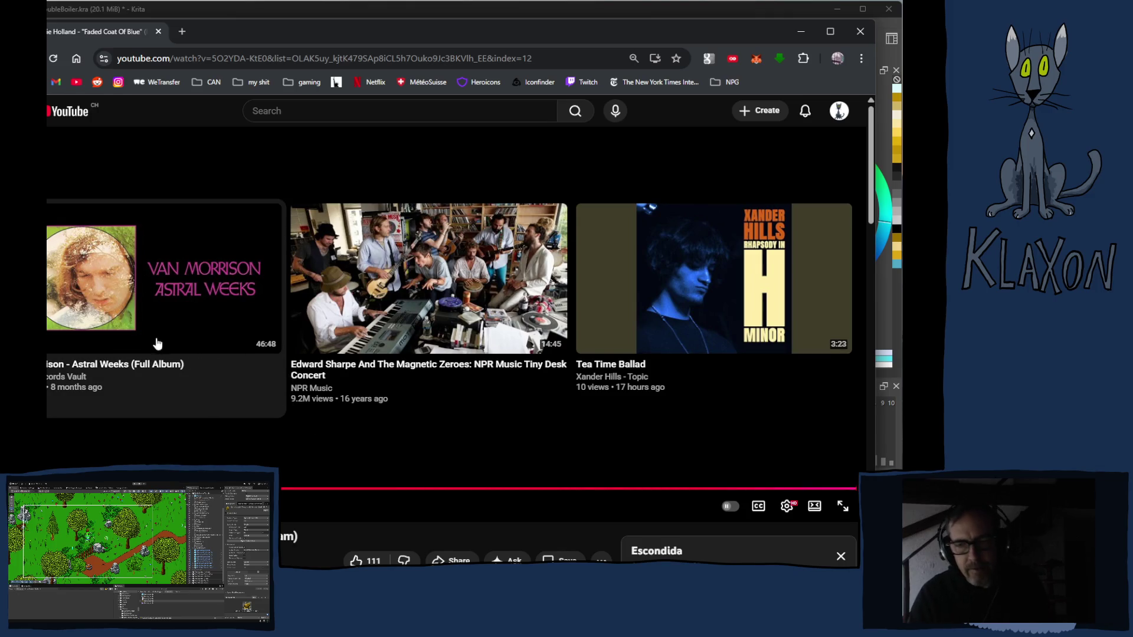
scroll(355, 354, down, 3)
scroll(600, 498, down, 3)
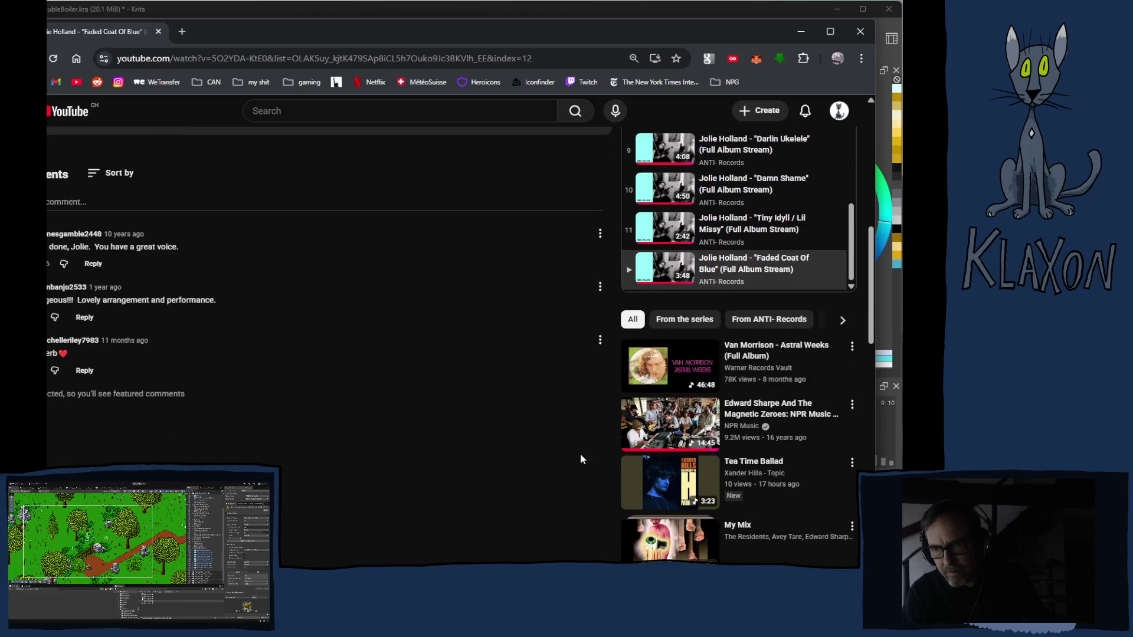
scroll(613, 431, down, 3)
scroll(613, 431, down, 3)
scroll(612, 435, down, 3)
scroll(611, 434, down, 2)
scroll(612, 436, down, 3)
scroll(512, 402, up, 3)
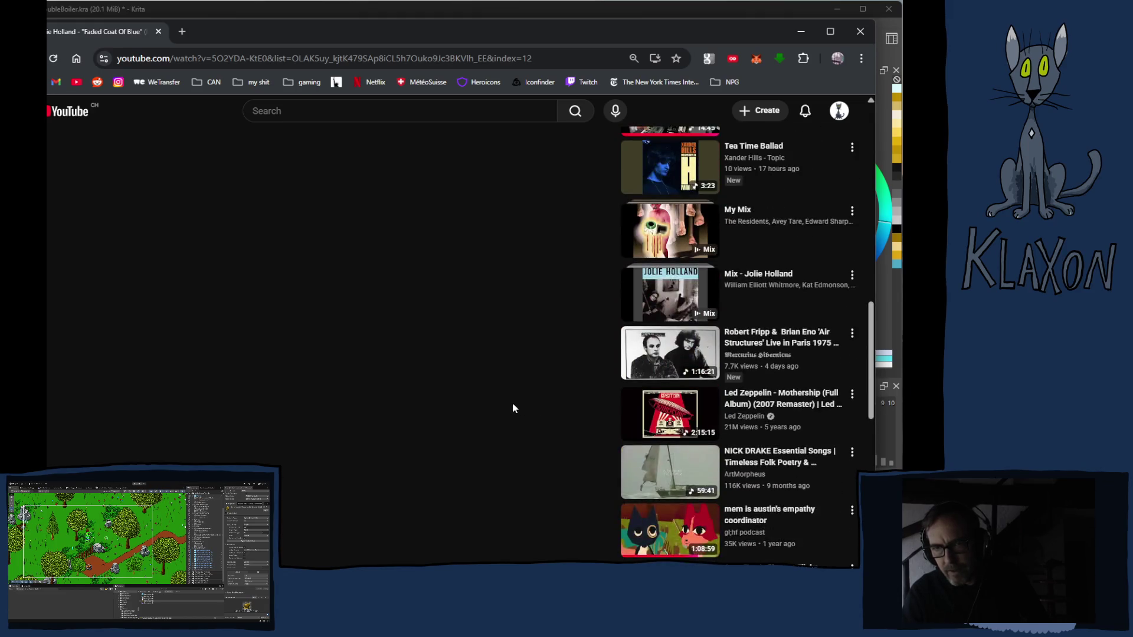
scroll(508, 403, up, 8)
scroll(500, 399, up, 2)
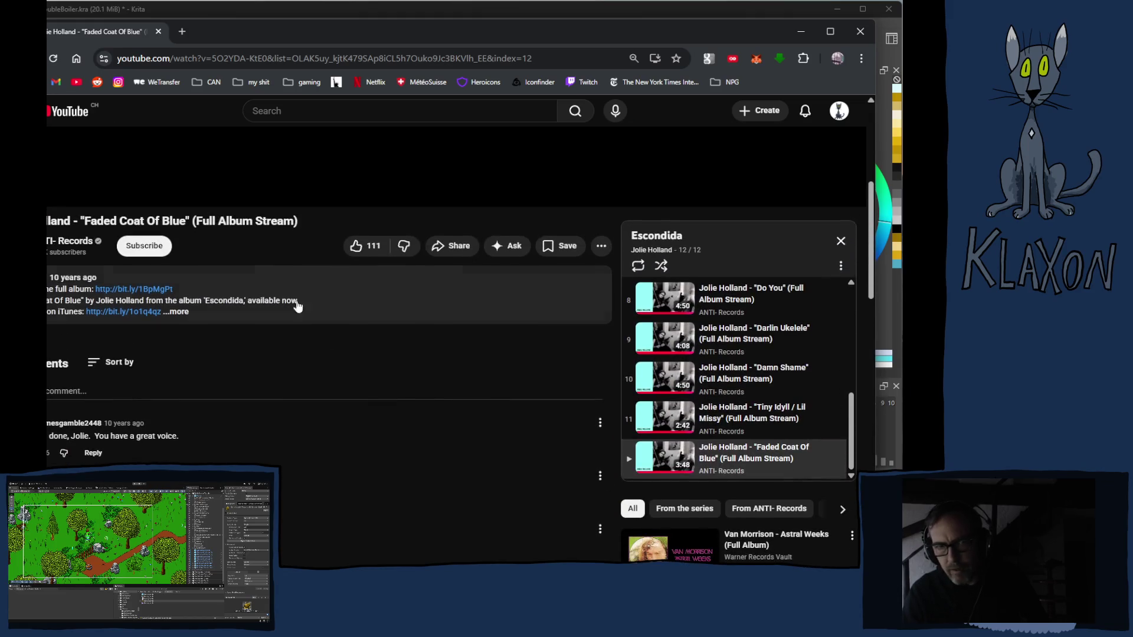
scroll(329, 334, up, 2)
scroll(390, 417, down, 5)
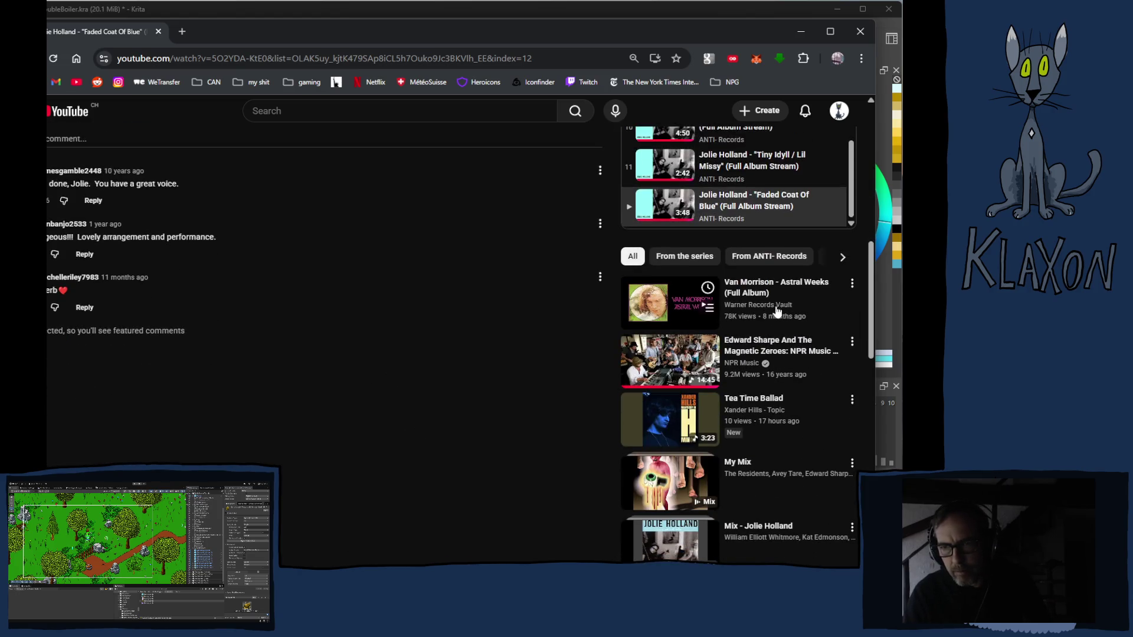
scroll(335, 313, up, 5)
scroll(314, 295, up, 4)
- Start a YouTube search for 'van morrison astral weeks' using the suggestions
click(294, 111)
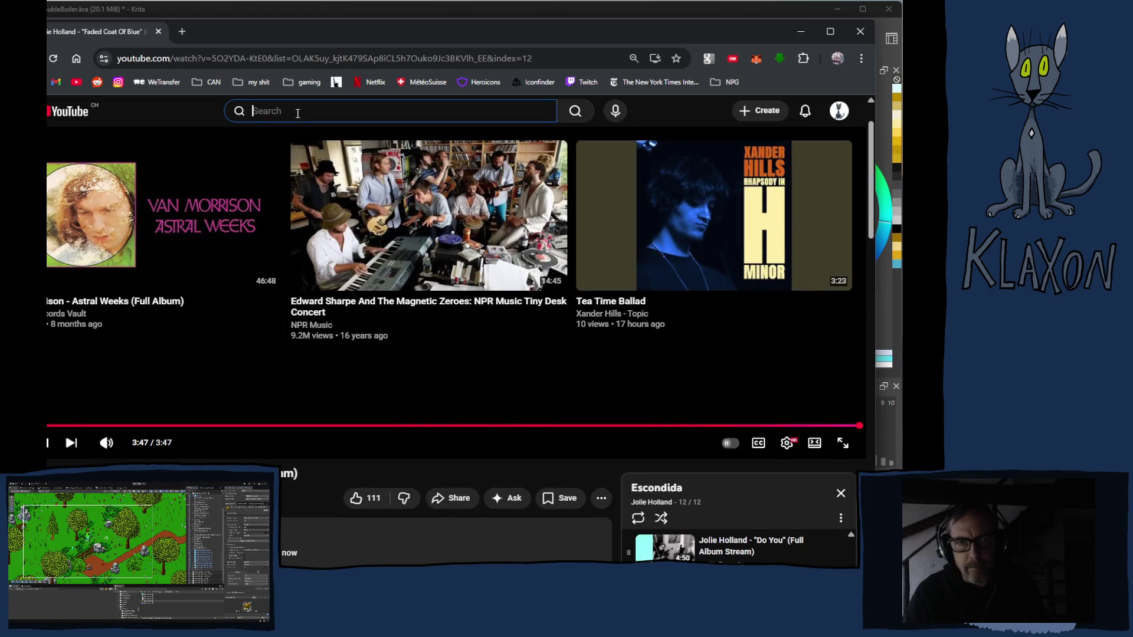
text(va)
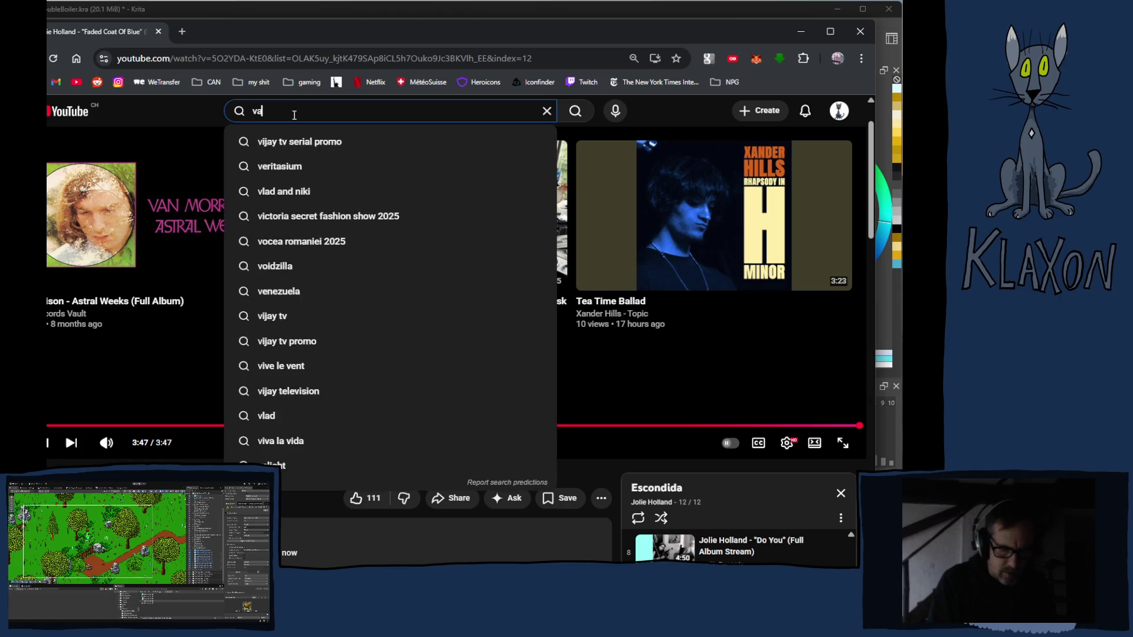
text(n morris)
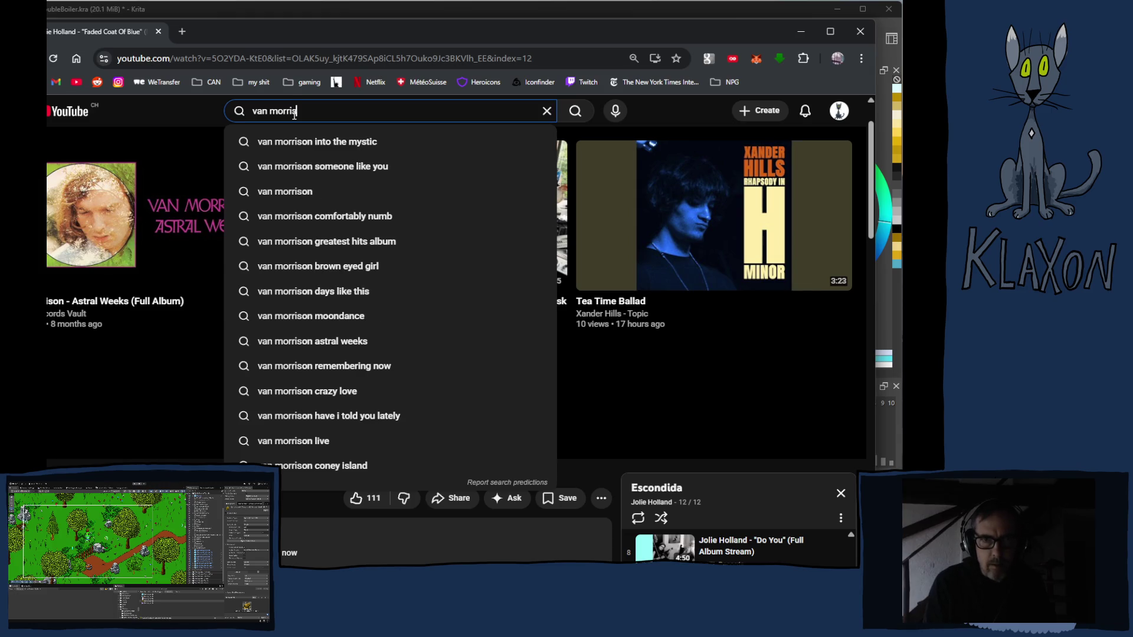
key(Down)
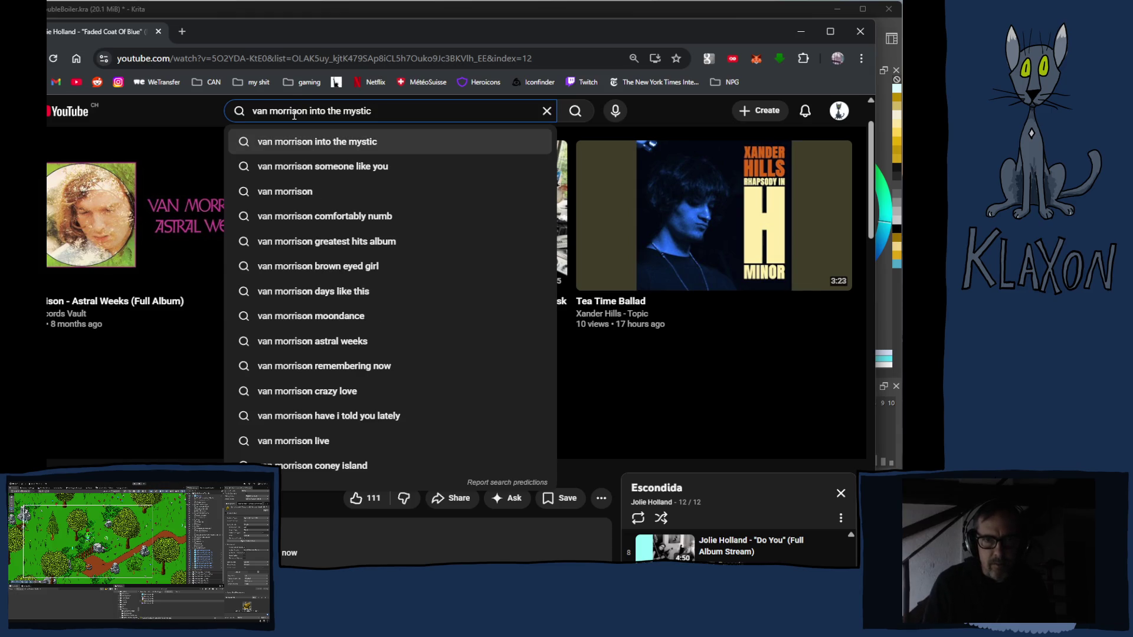
key(Down)
key(Down)
key(space)
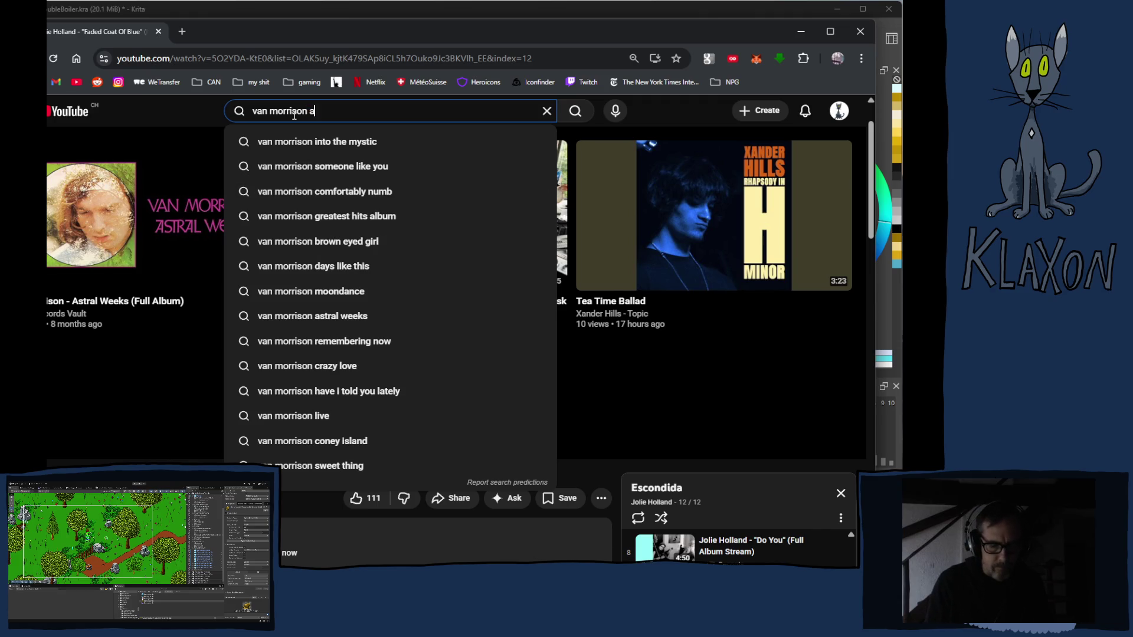
text(astral weeks)
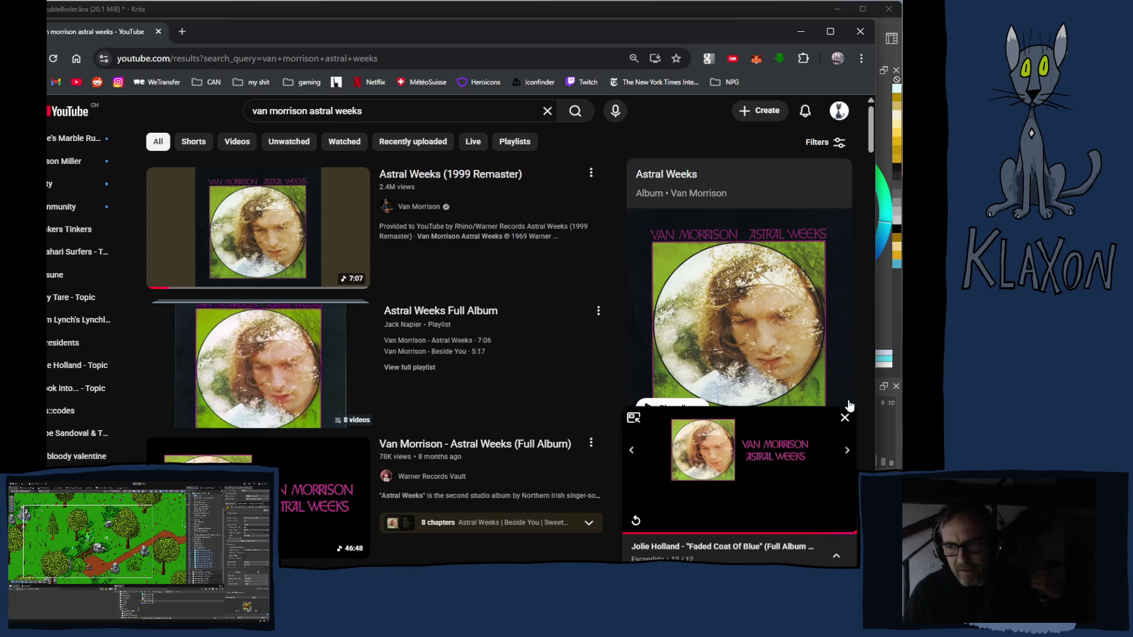
- Search 'van morrison sweet thing', play the first result, then return to Krita
click(845, 417)
scroll(791, 447, down, 3)
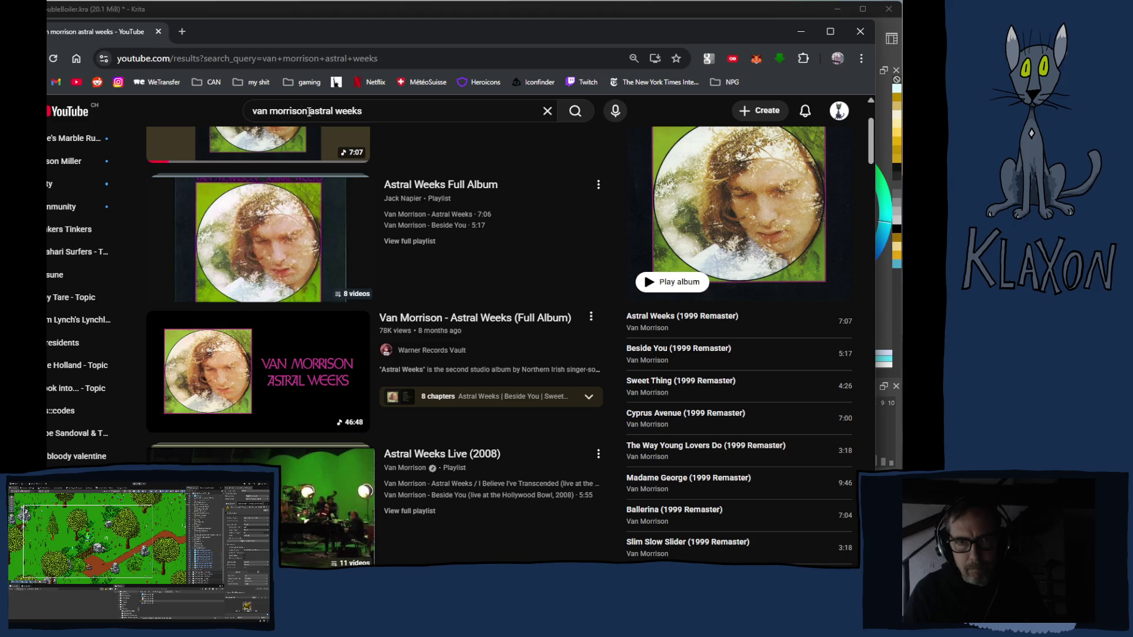
drag(307, 110, 381, 113)
text(sw)
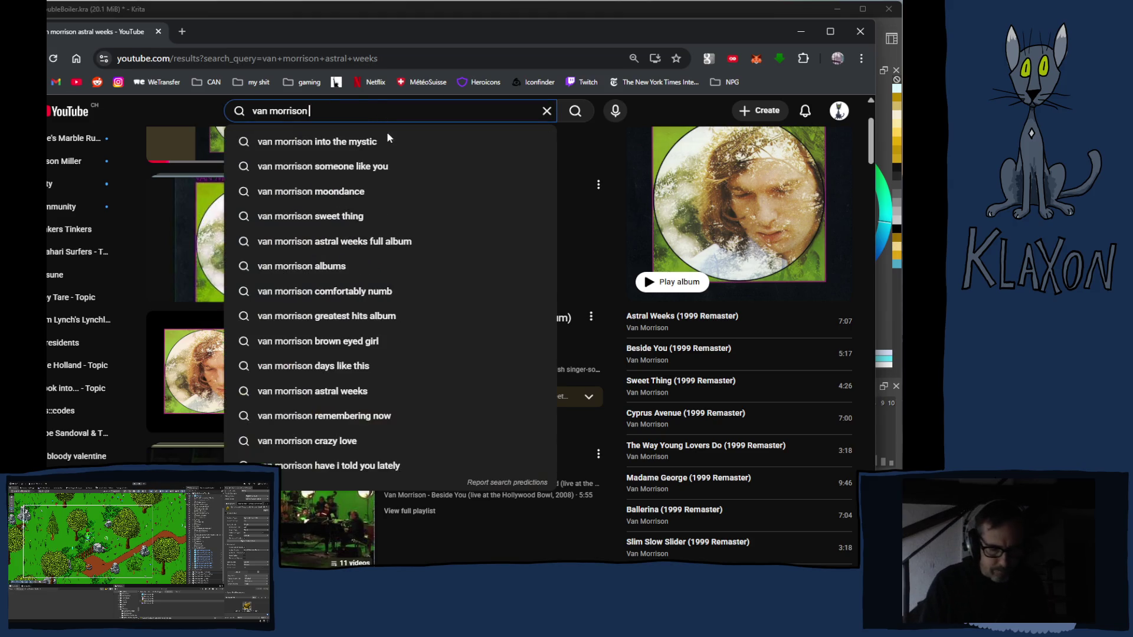
text(eet th)
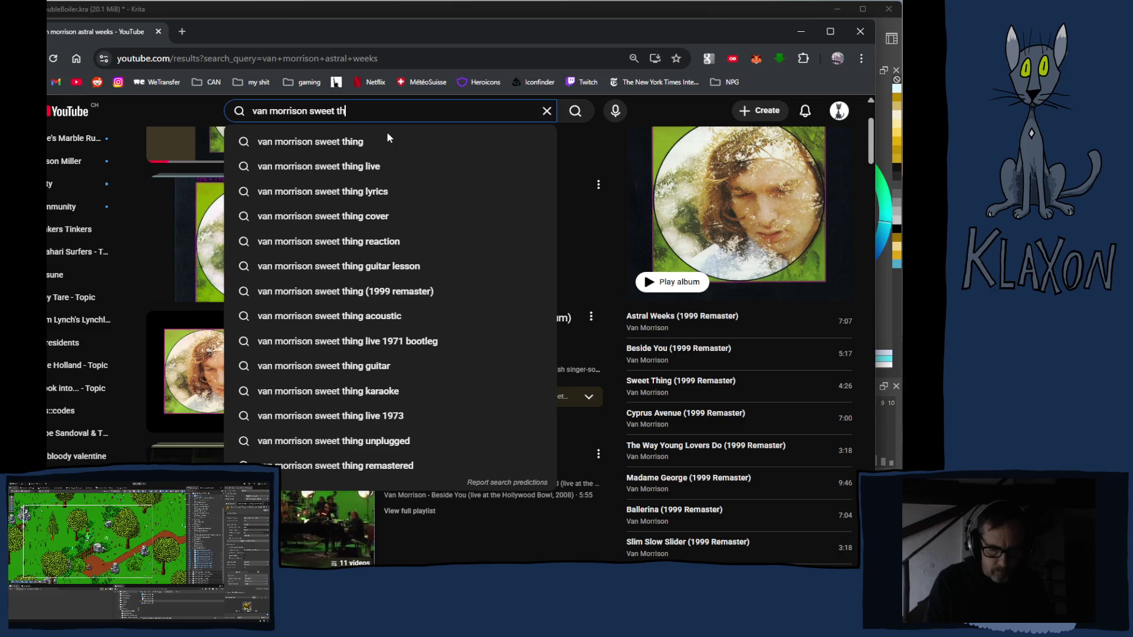
text(ing)
key(Return)
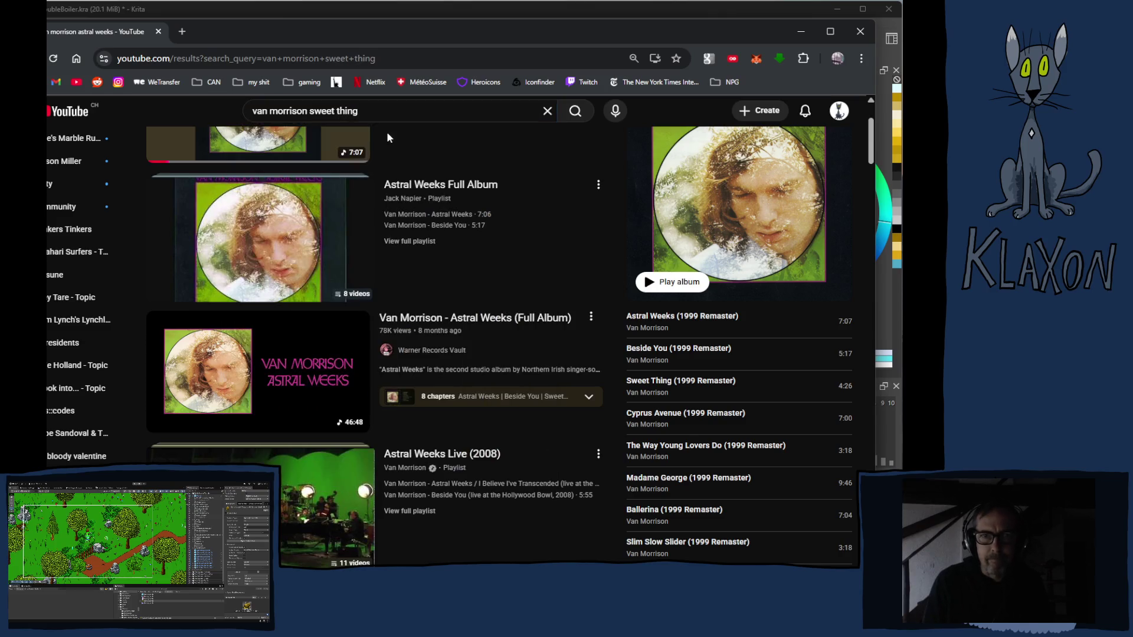
click(336, 248)
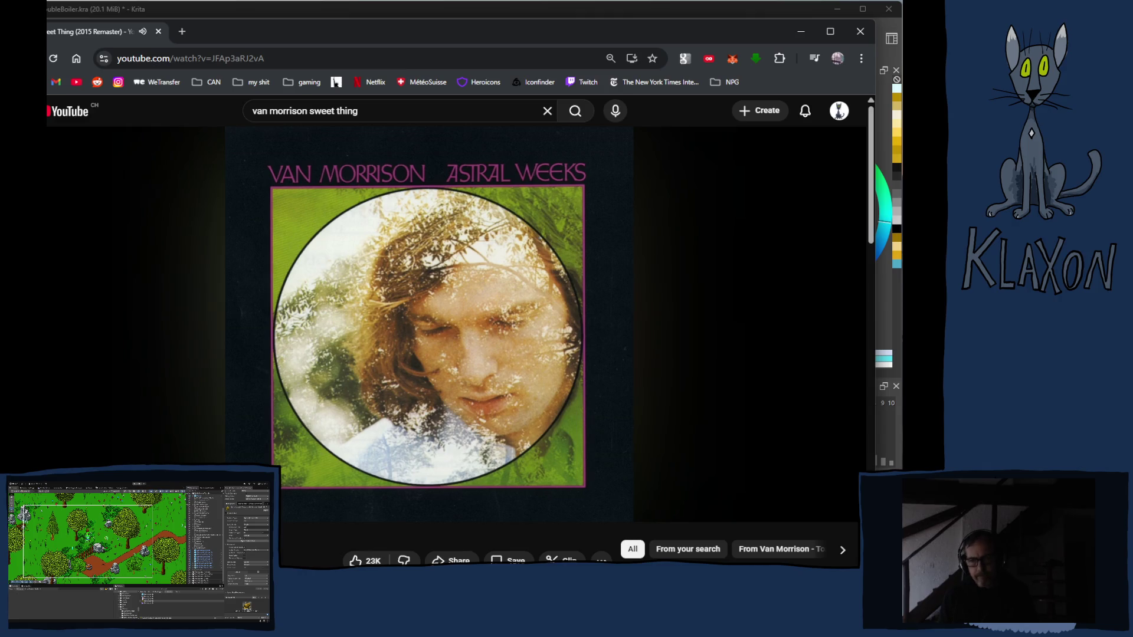
click(482, 7)
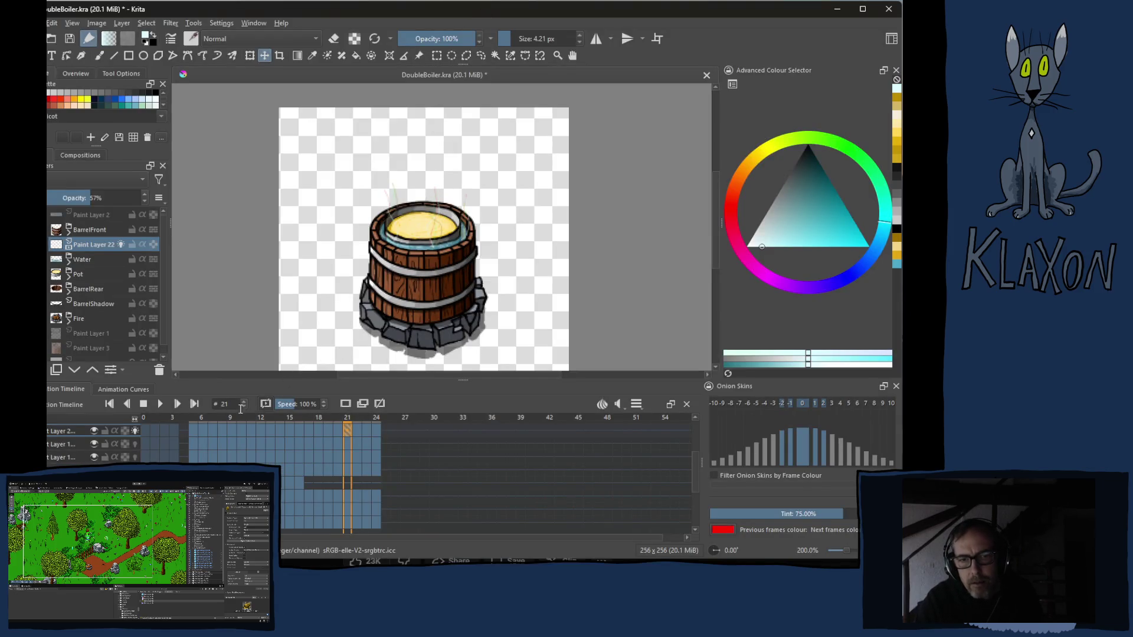
- Play the barrel steam animation briefly and stop it again
click(162, 404)
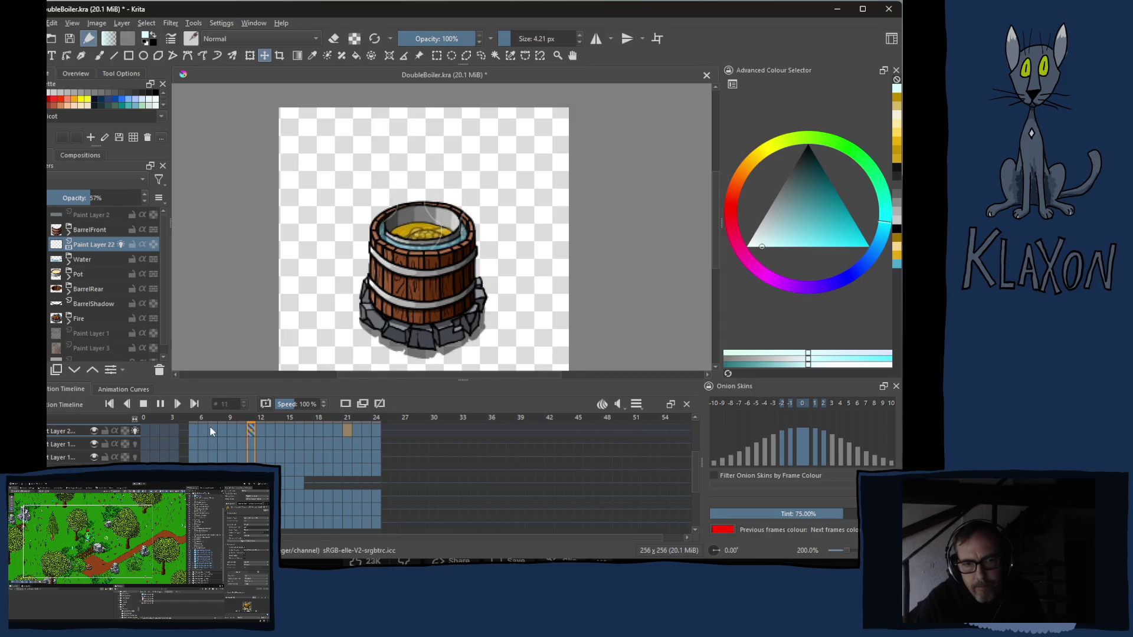
click(163, 405)
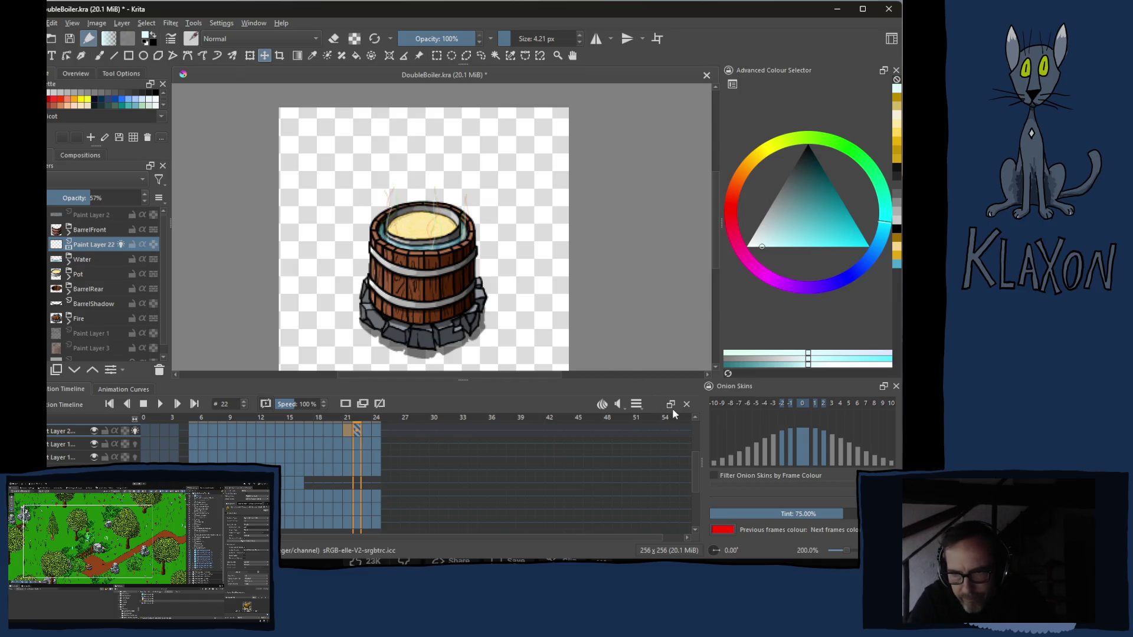
- Set the frame rate to 3 fps and play the loop to preview it
click(634, 406)
double_click(680, 461)
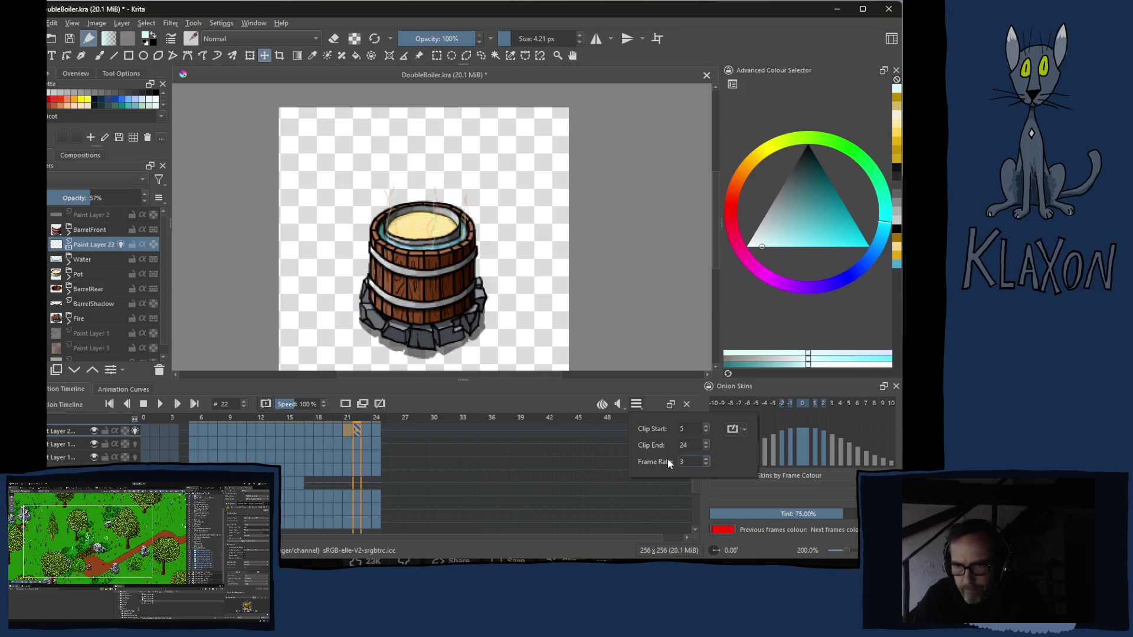
key(Return)
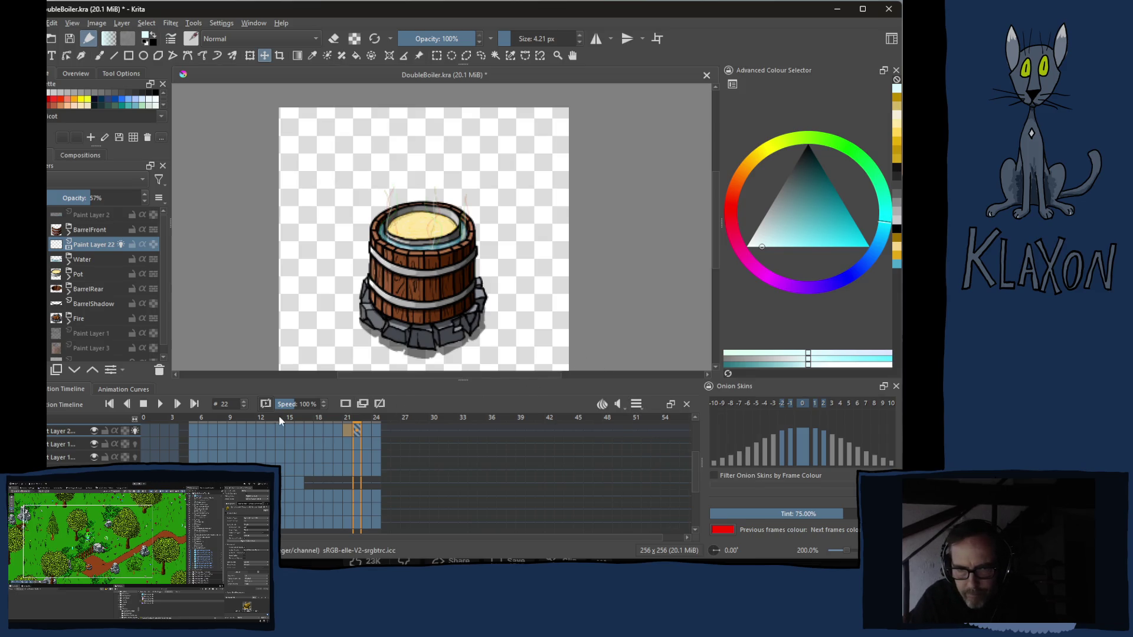
click(160, 405)
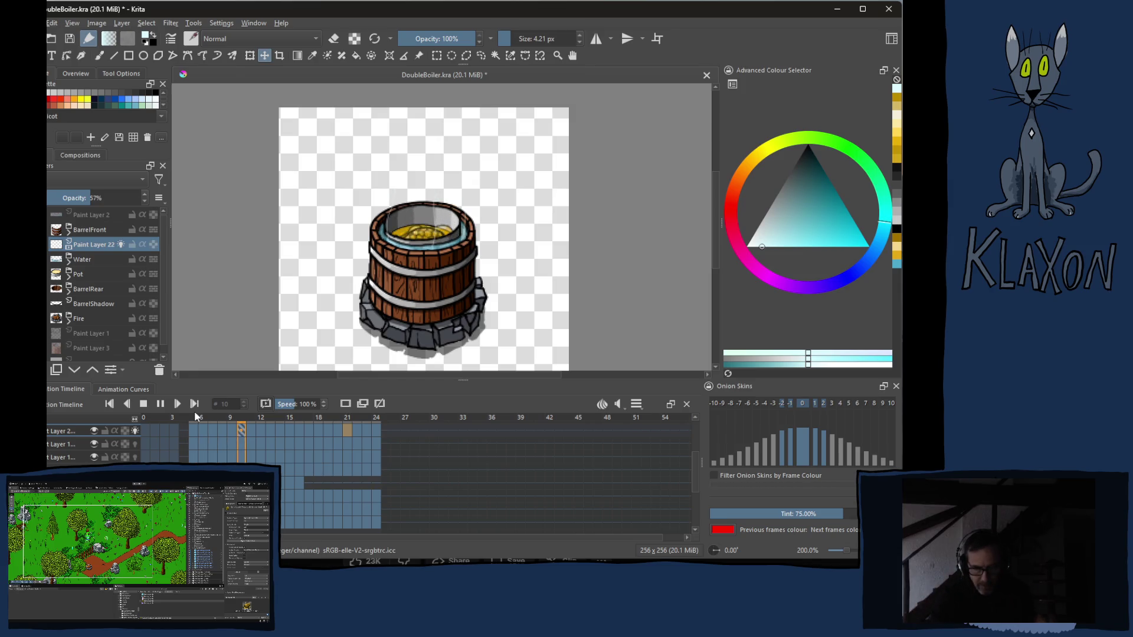
- Back in YouTube, trim the query to just 'van morrison' and run the search
key(alt+Tab)
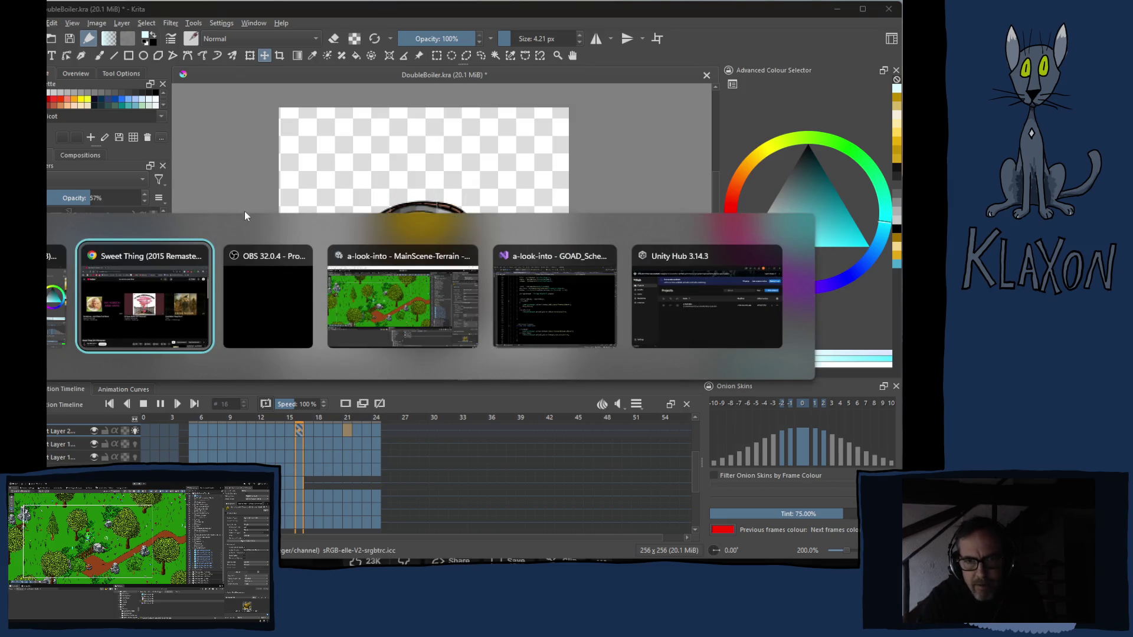
scroll(371, 345, down, 3)
scroll(371, 345, down, 2)
scroll(394, 336, down, 3)
scroll(398, 338, down, 2)
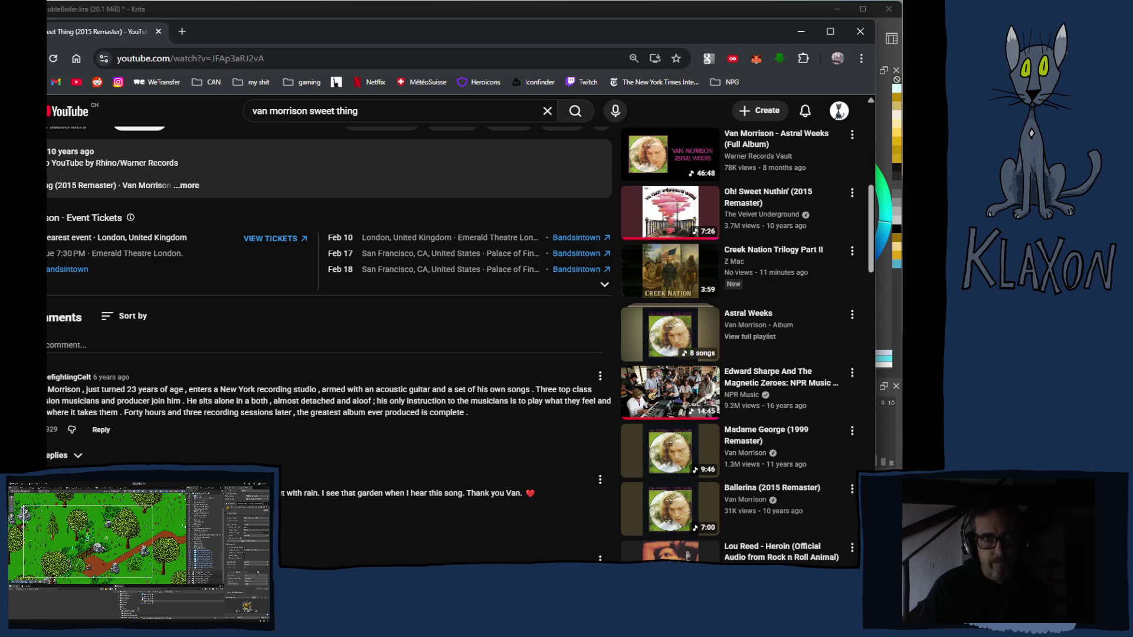
click(40, 110)
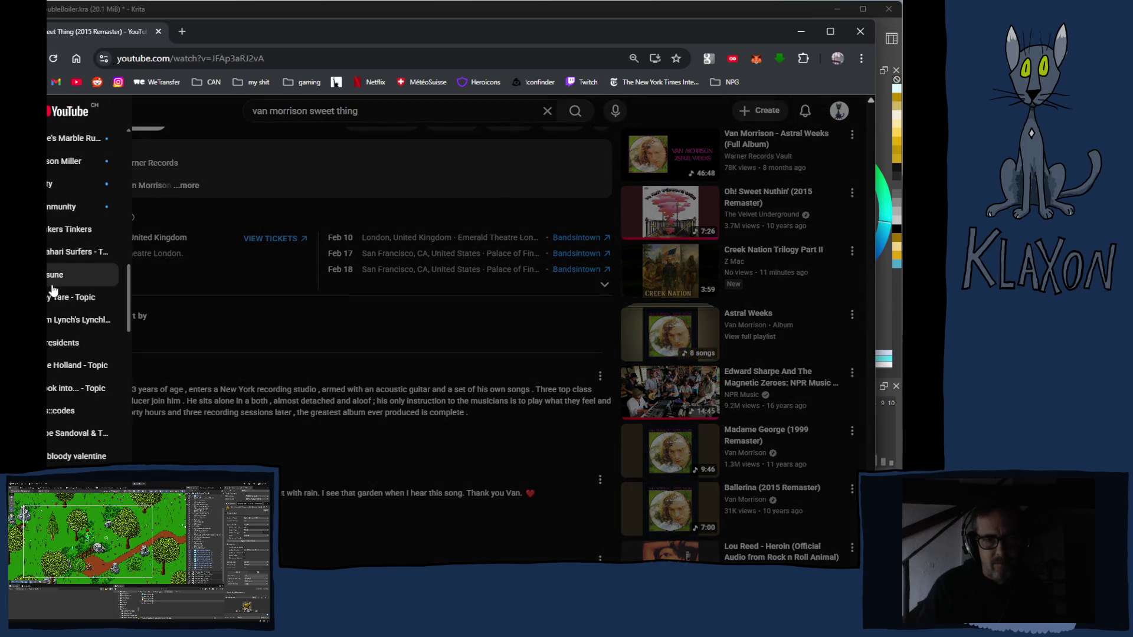
scroll(54, 290, up, 3)
scroll(54, 292, up, 3)
scroll(53, 293, up, 3)
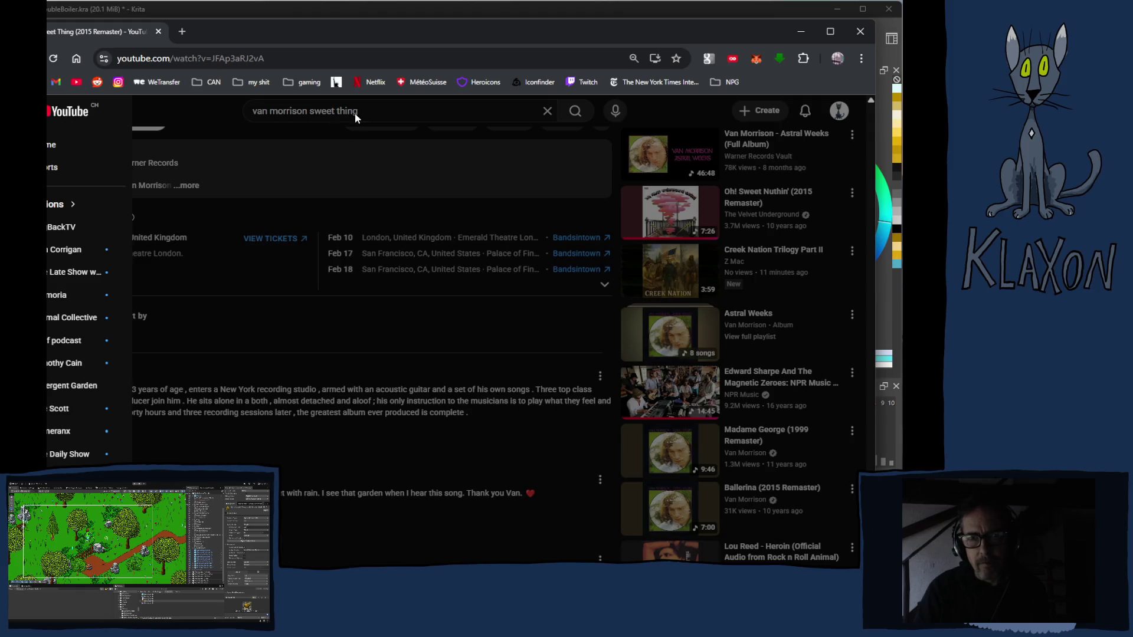
click(311, 111)
drag(309, 110, 401, 116)
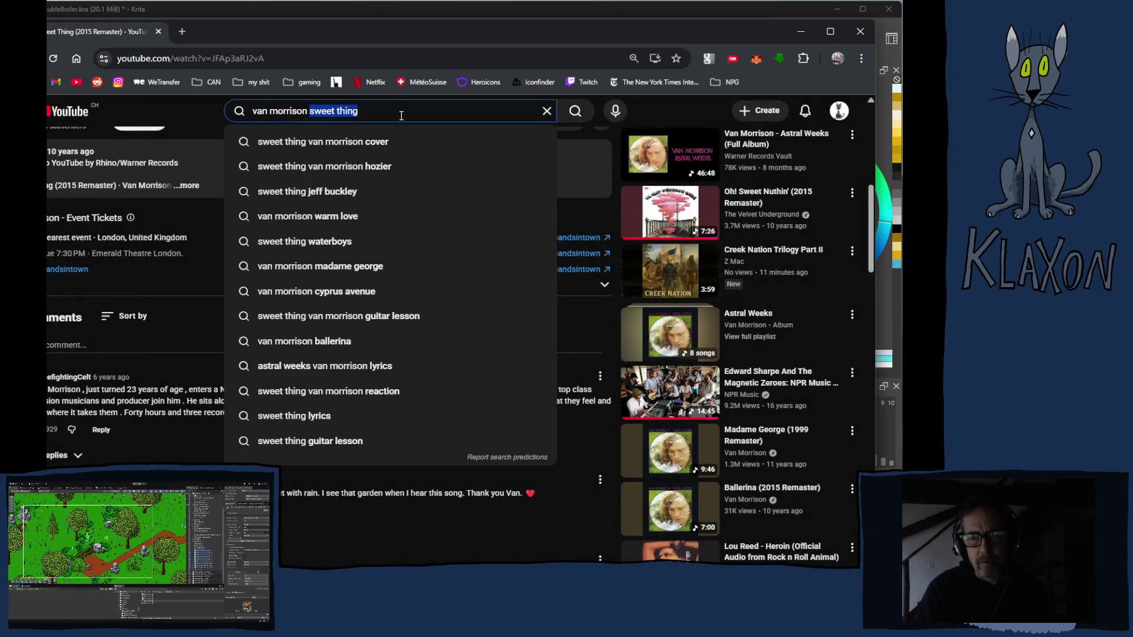
key(BackSpace)
key(Return)
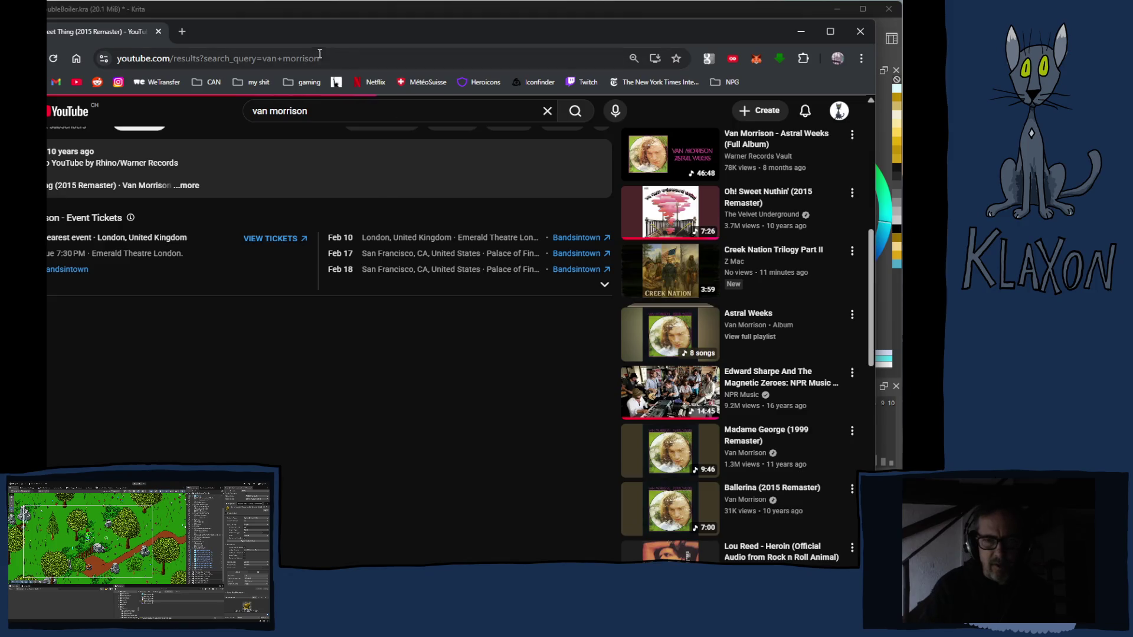
- Open the Van Morrison channel and go to its Releases list of albums
click(721, 173)
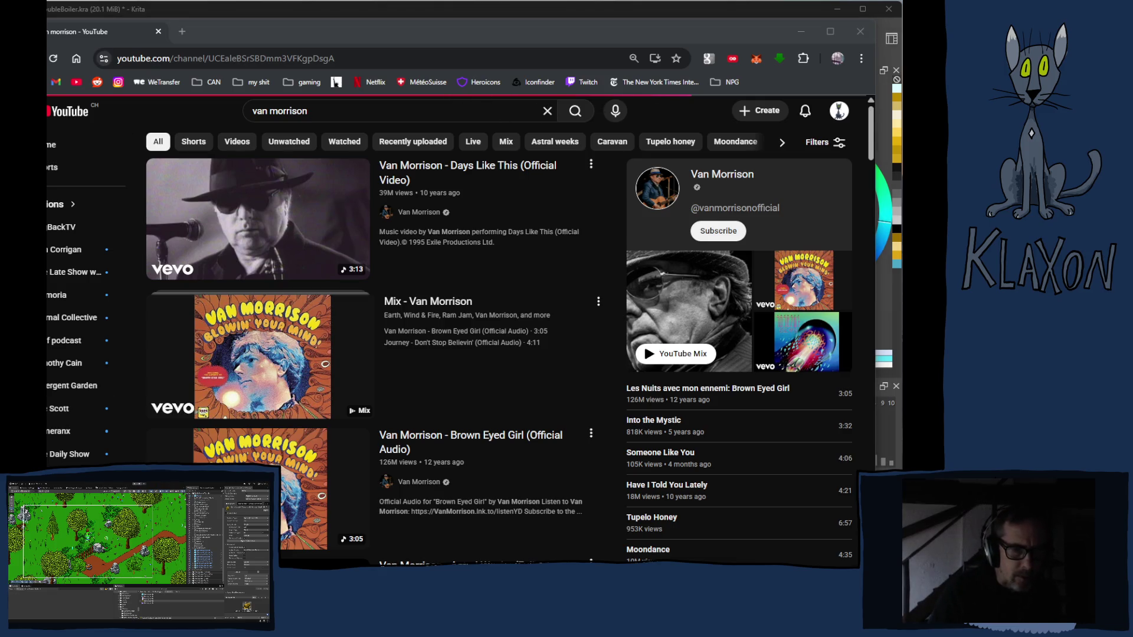
click(544, 22)
mouse_move(297, 398)
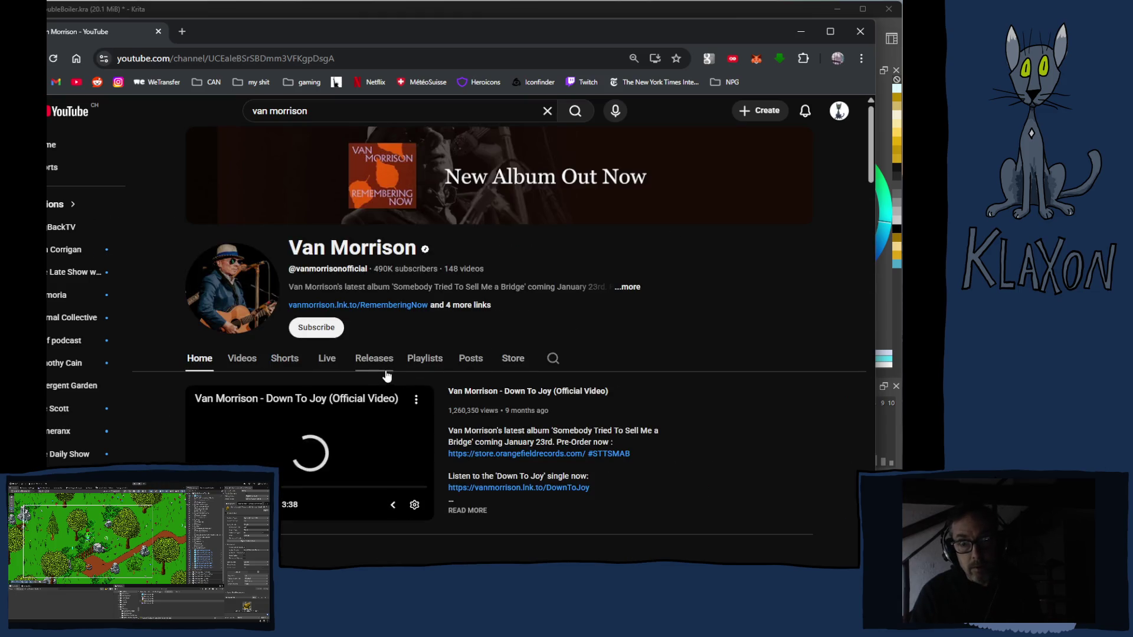
click(424, 358)
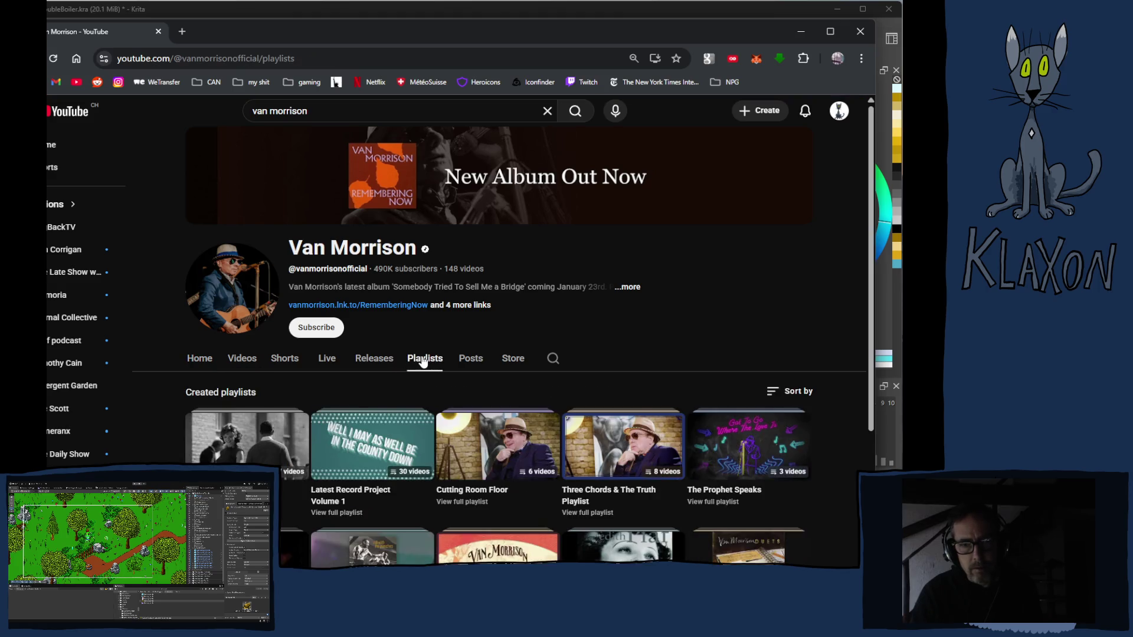
click(375, 362)
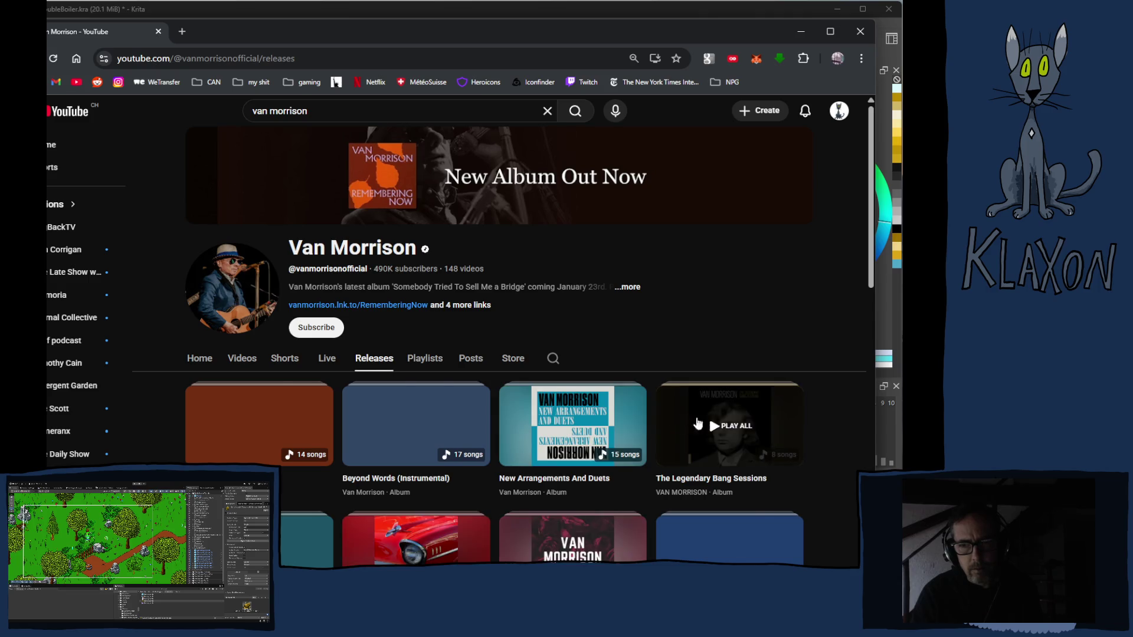
scroll(804, 435, down, 5)
scroll(803, 434, down, 4)
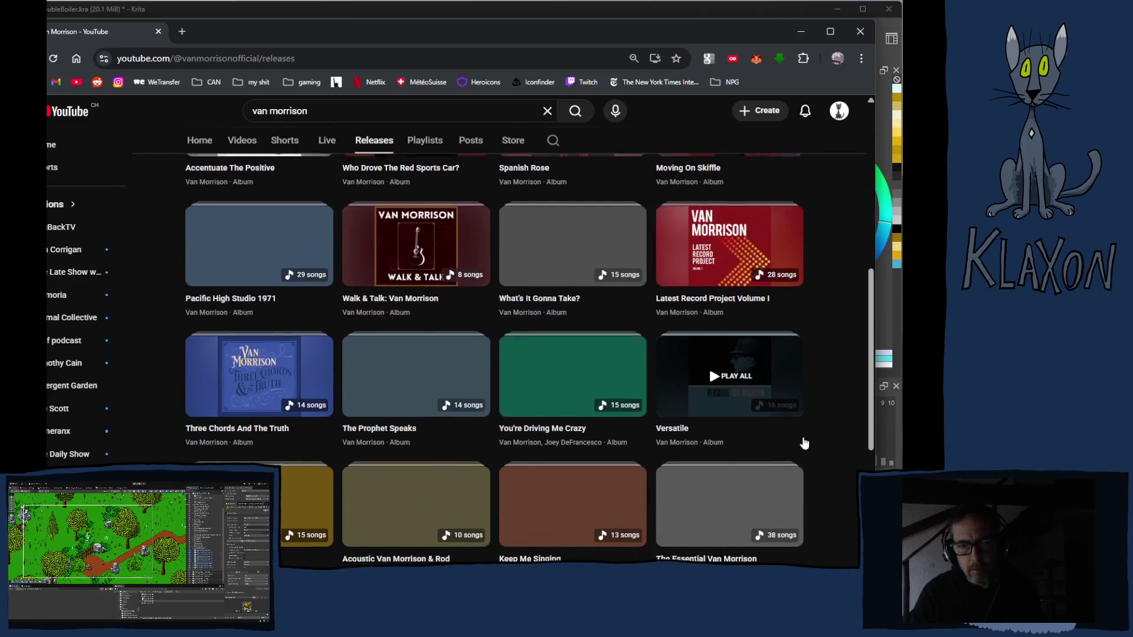
scroll(803, 441, down, 1)
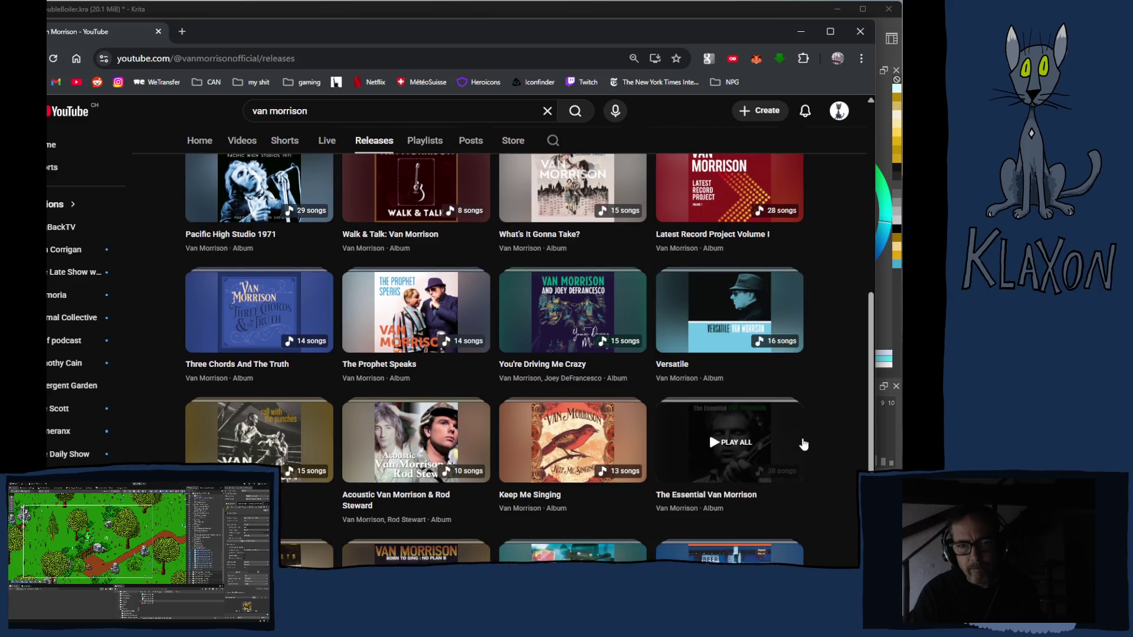
scroll(803, 442, down, 4)
scroll(802, 443, down, 3)
scroll(802, 444, down, 3)
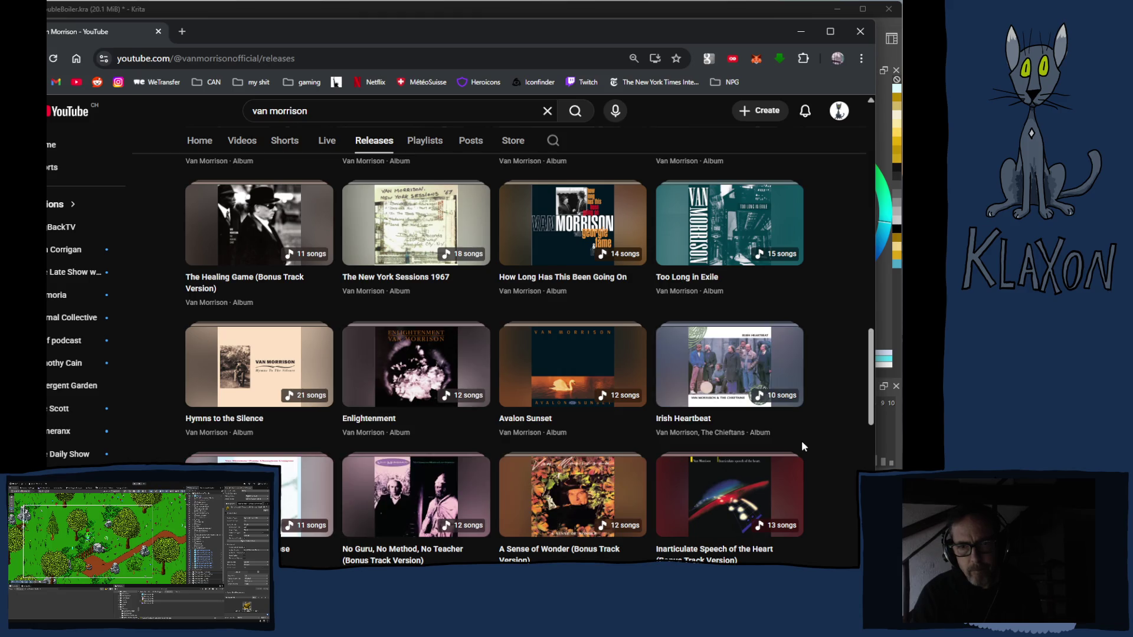
scroll(802, 445, down, 3)
scroll(803, 445, down, 3)
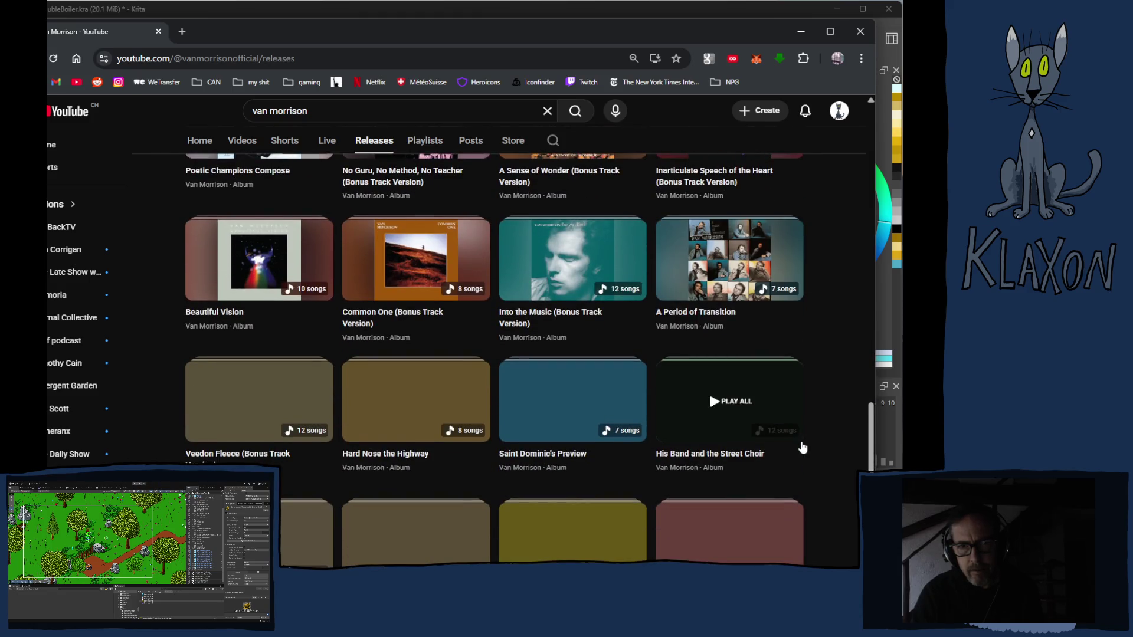
scroll(802, 447, down, 3)
mouse_move(730, 478)
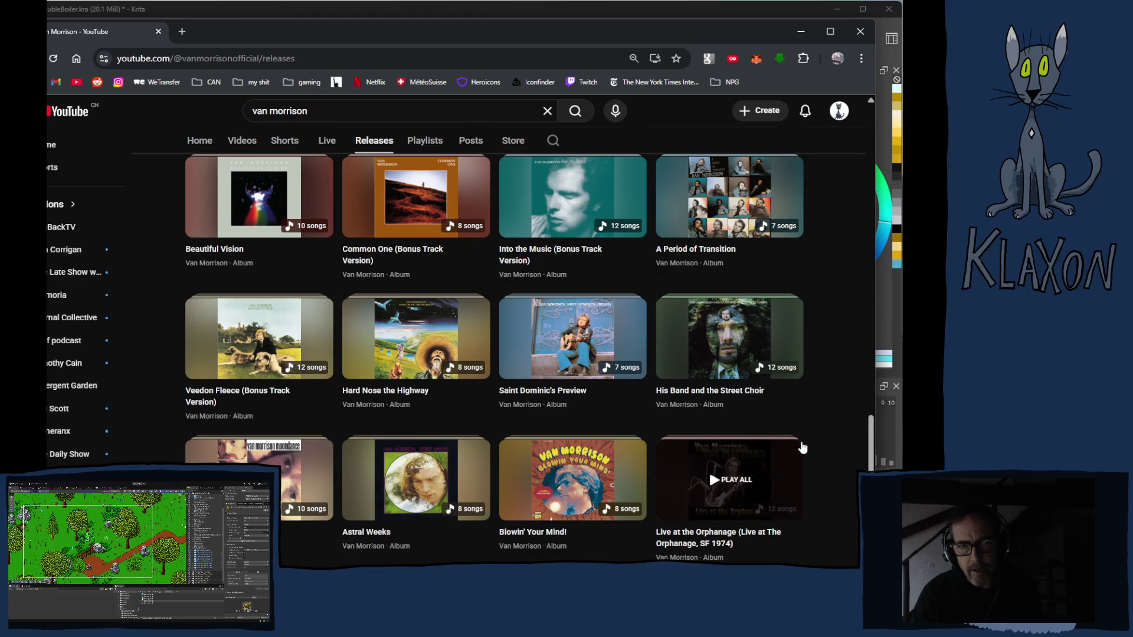
scroll(803, 447, down, 3)
scroll(804, 446, down, 2)
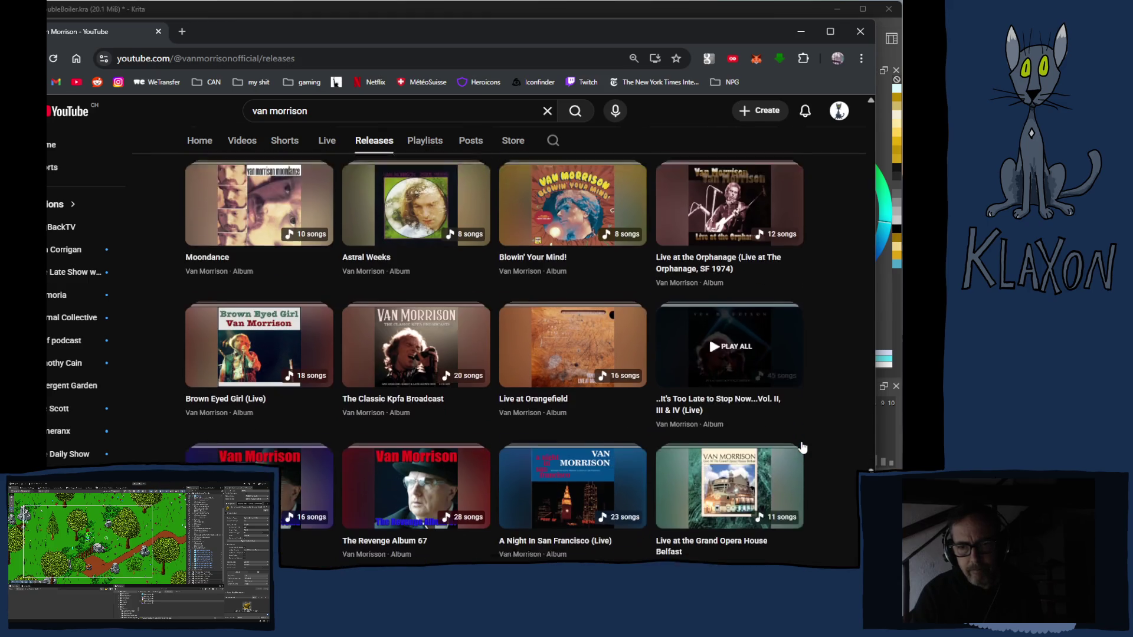
scroll(803, 447, down, 3)
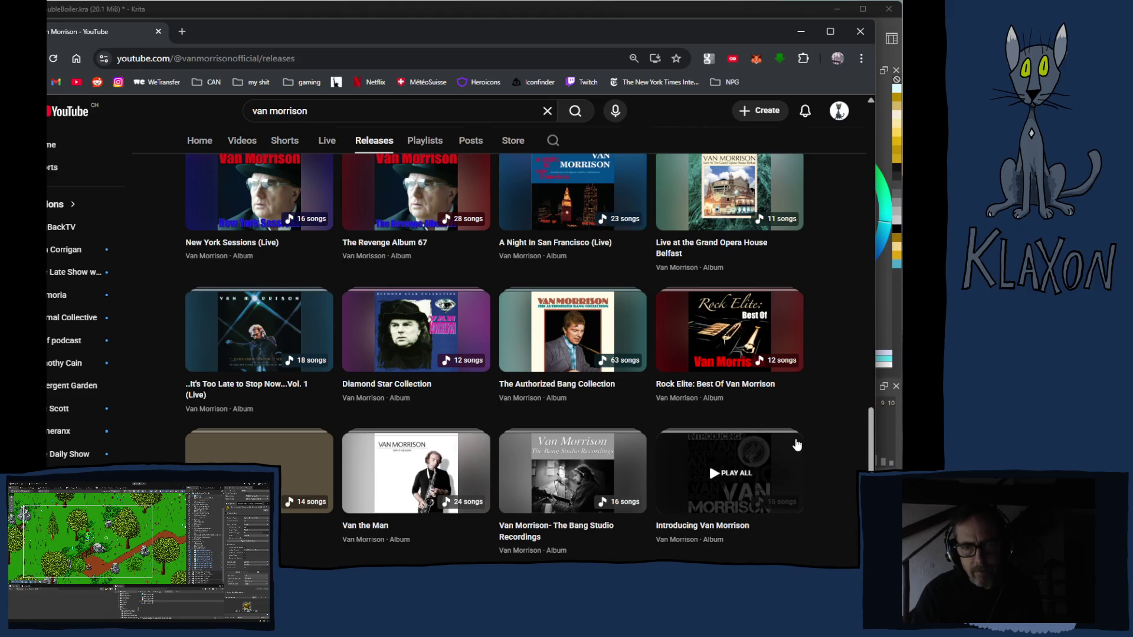
scroll(803, 447, down, 3)
scroll(796, 445, down, 4)
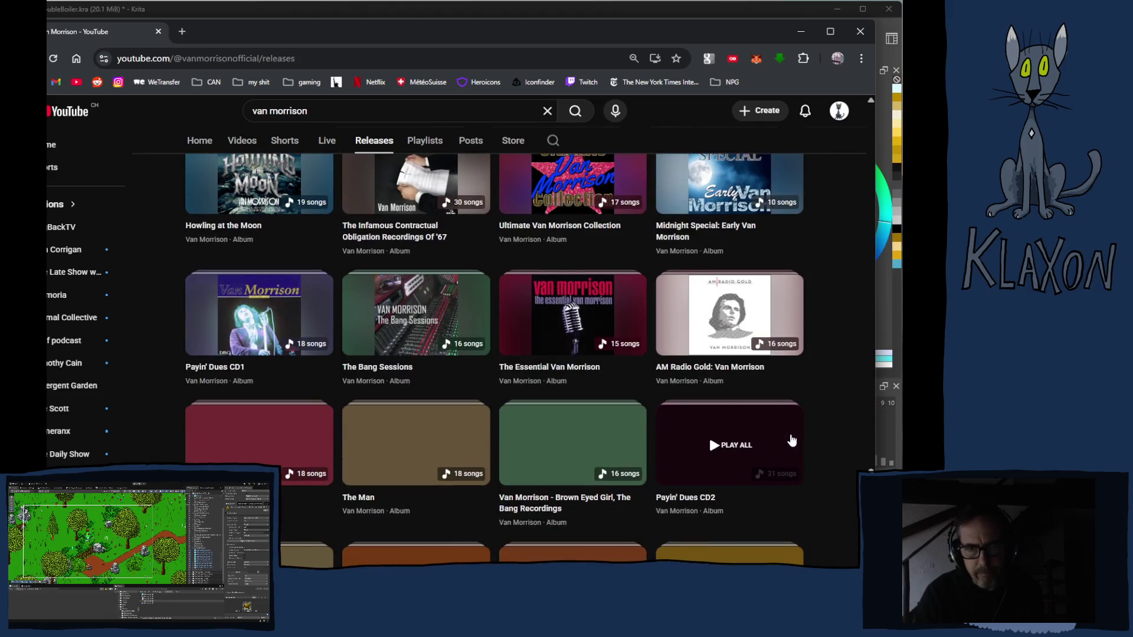
scroll(792, 440, down, 3)
scroll(792, 440, down, 3)
scroll(786, 448, down, 2)
scroll(787, 447, down, 3)
scroll(787, 448, down, 1)
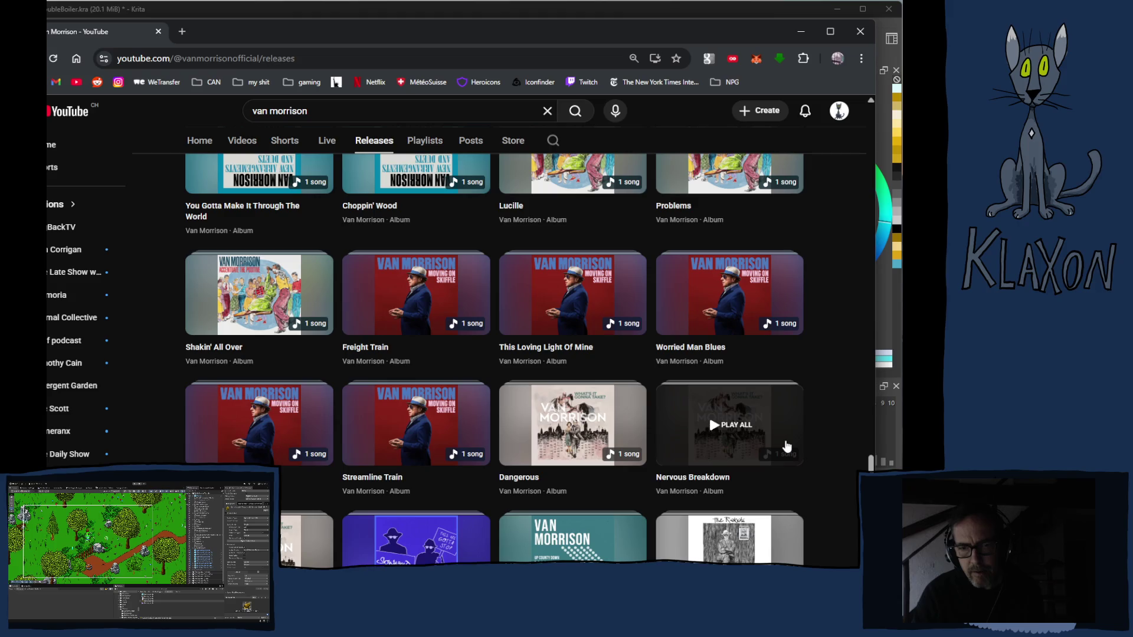
scroll(788, 447, up, 3)
scroll(787, 446, up, 3)
scroll(787, 447, up, 2)
scroll(787, 446, up, 3)
scroll(788, 446, up, 2)
scroll(789, 446, up, 1)
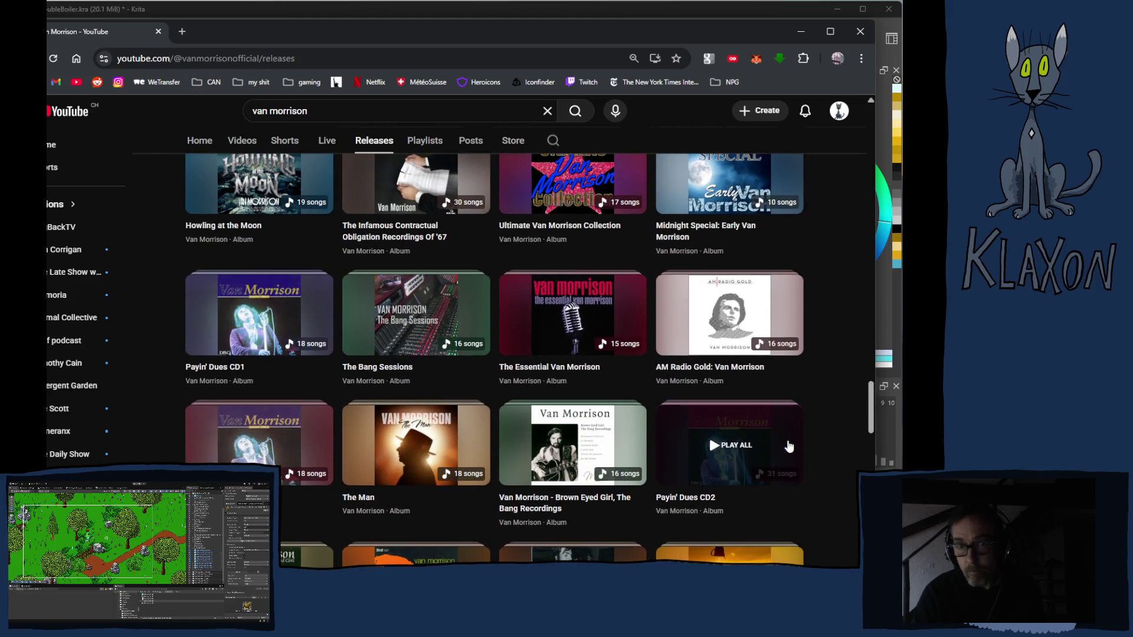
scroll(789, 447, up, 2)
scroll(789, 445, up, 1)
scroll(789, 445, down, 8)
scroll(789, 445, down, 6)
scroll(789, 446, down, 4)
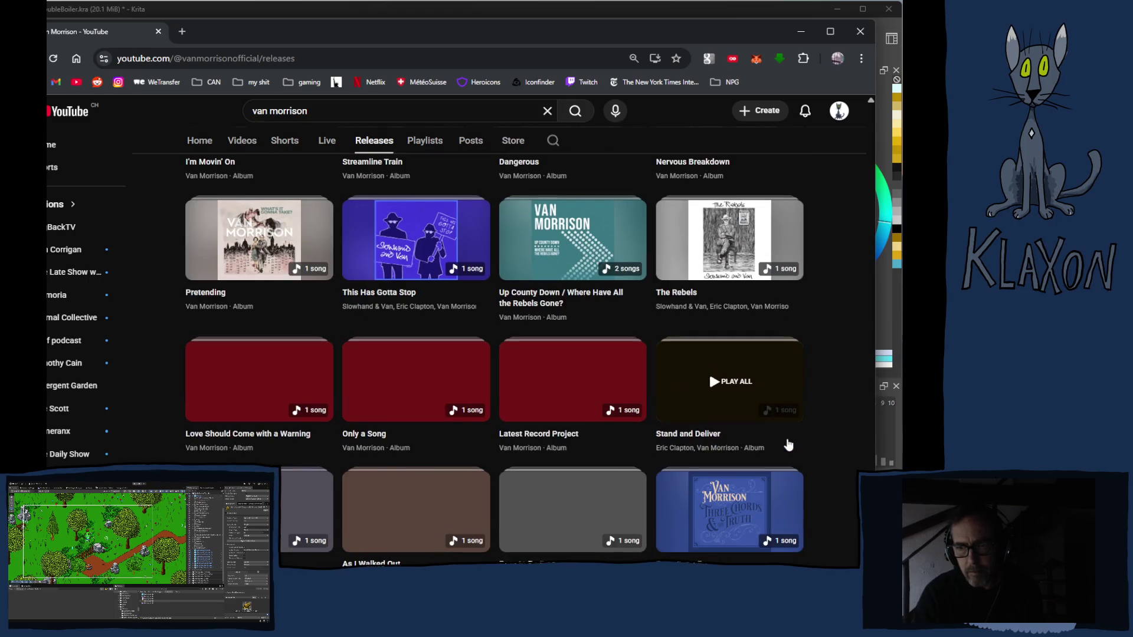
scroll(789, 444, down, 2)
scroll(789, 445, down, 3)
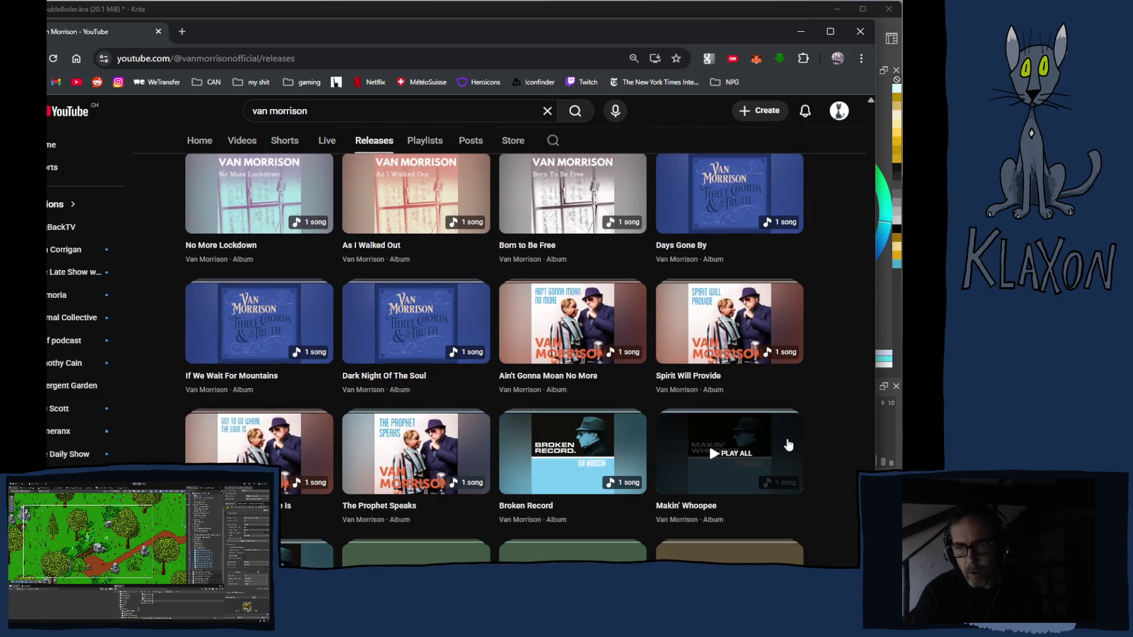
scroll(789, 444, down, 3)
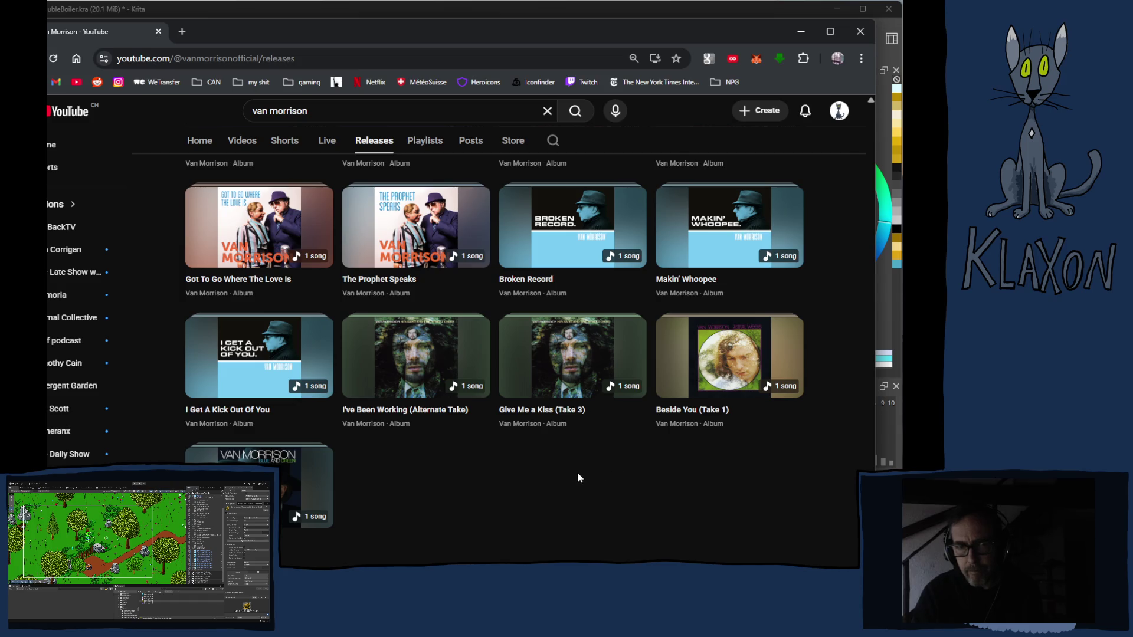
scroll(568, 474, up, 5)
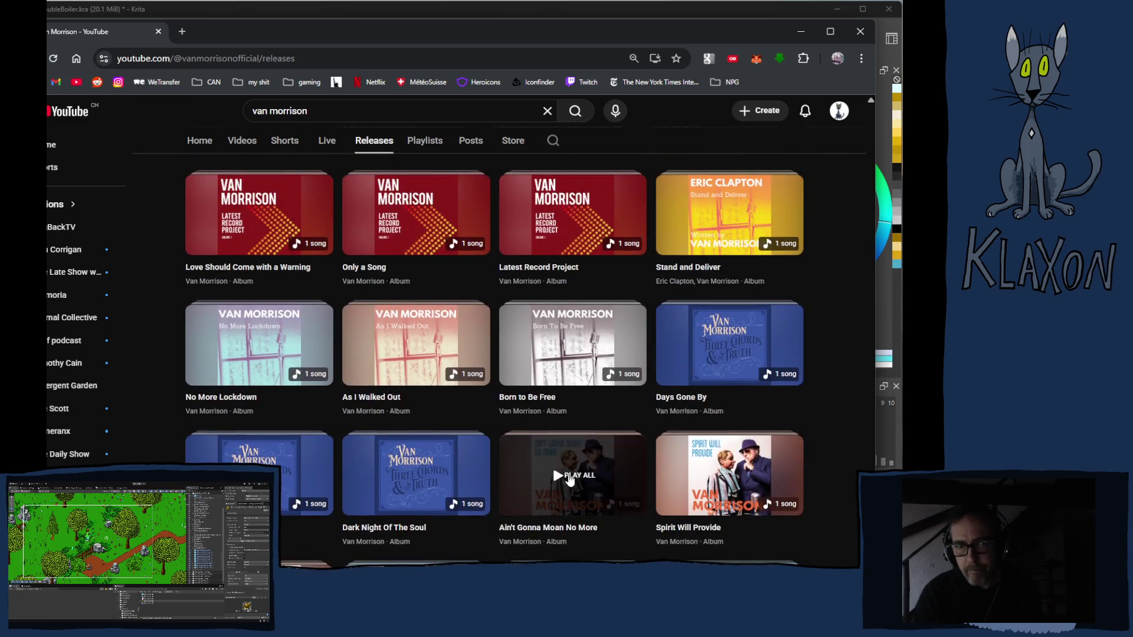
scroll(568, 475, up, 3)
scroll(568, 478, up, 3)
scroll(568, 479, up, 3)
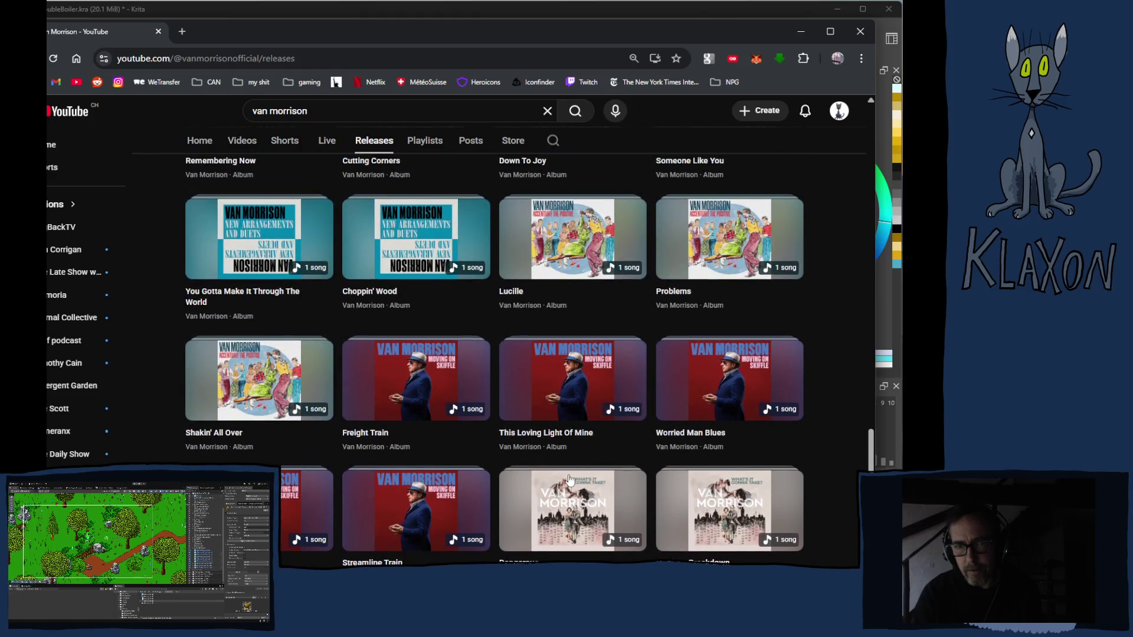
scroll(568, 478, up, 2)
scroll(568, 479, up, 3)
scroll(568, 479, up, 3)
scroll(568, 478, up, 2)
scroll(569, 478, up, 2)
scroll(566, 480, up, 3)
scroll(567, 480, up, 2)
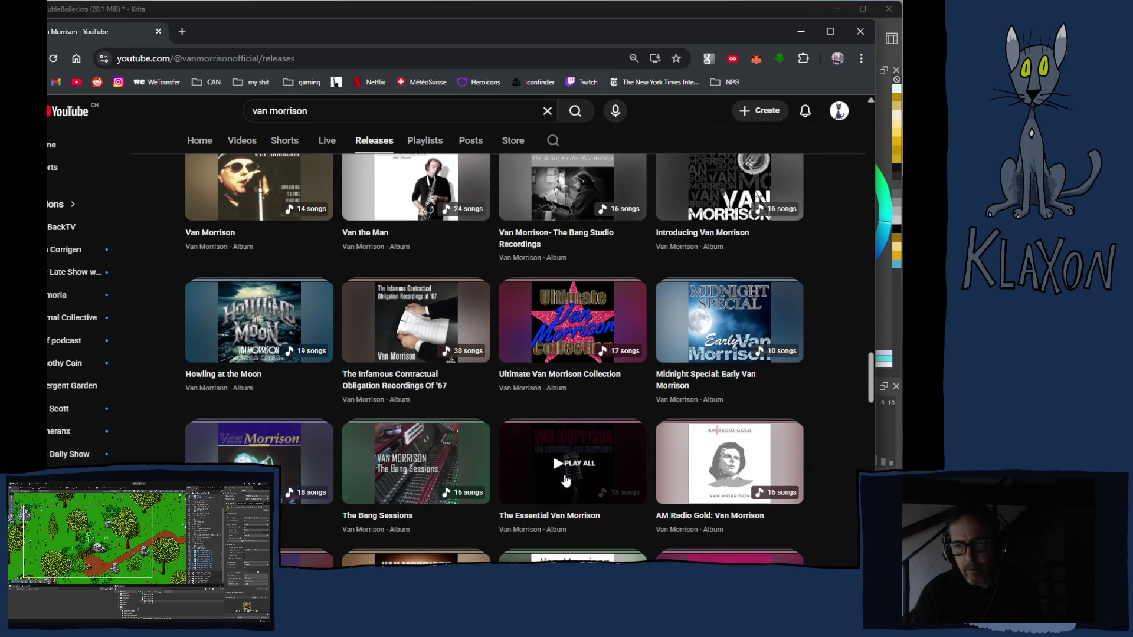
scroll(567, 480, up, 2)
scroll(567, 480, down, 4)
scroll(567, 480, down, 3)
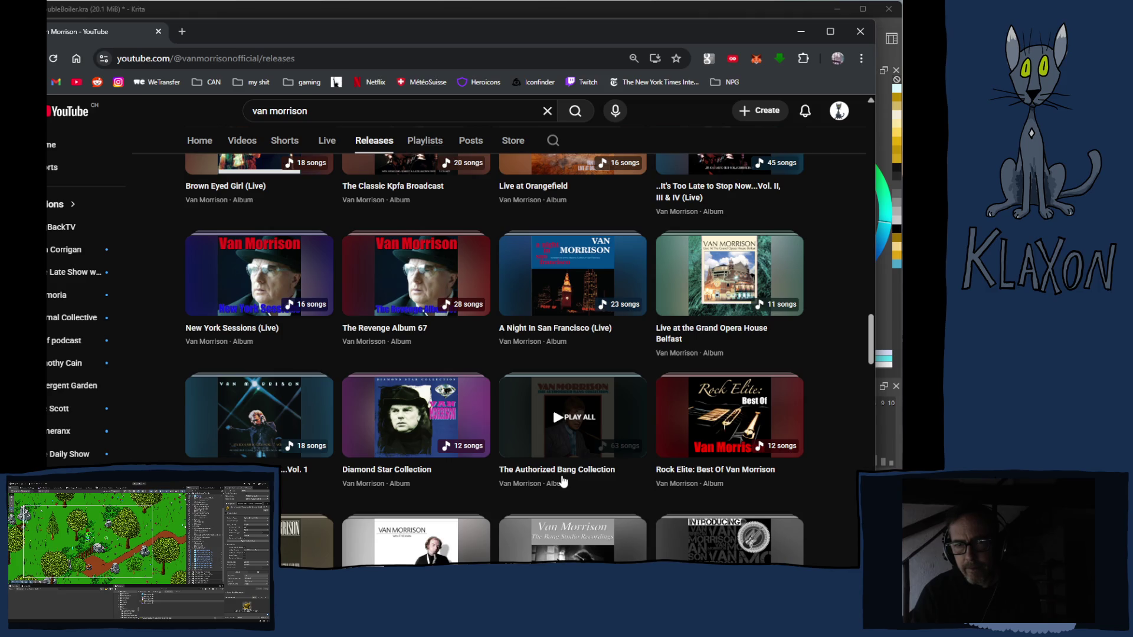
scroll(564, 481, up, 3)
scroll(563, 481, up, 2)
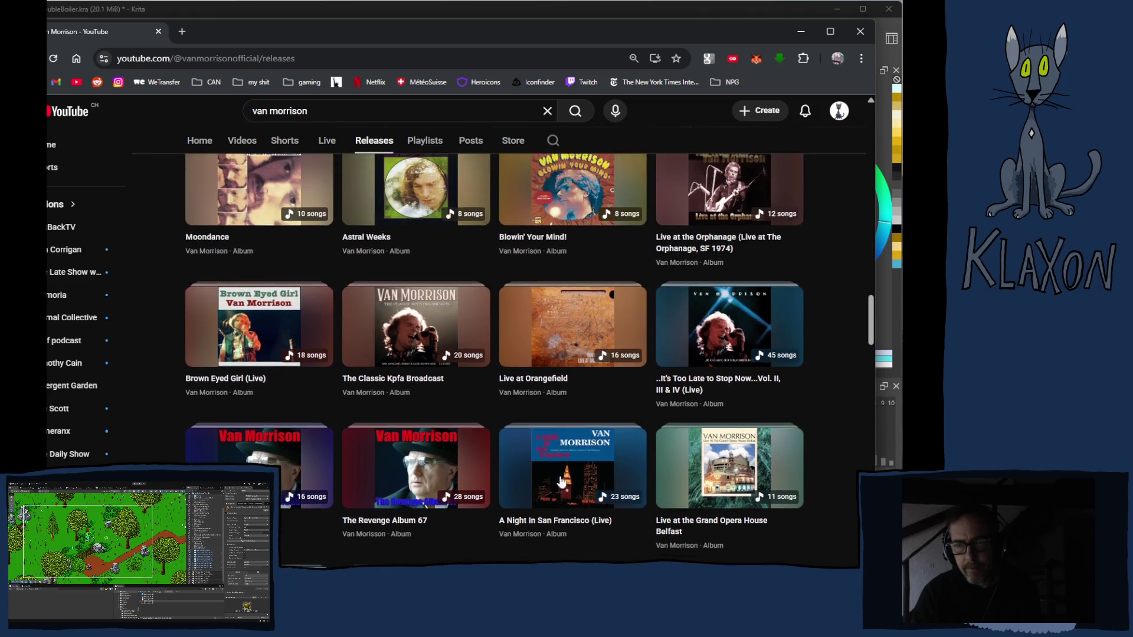
scroll(563, 480, up, 2)
scroll(559, 483, up, 2)
scroll(558, 482, up, 2)
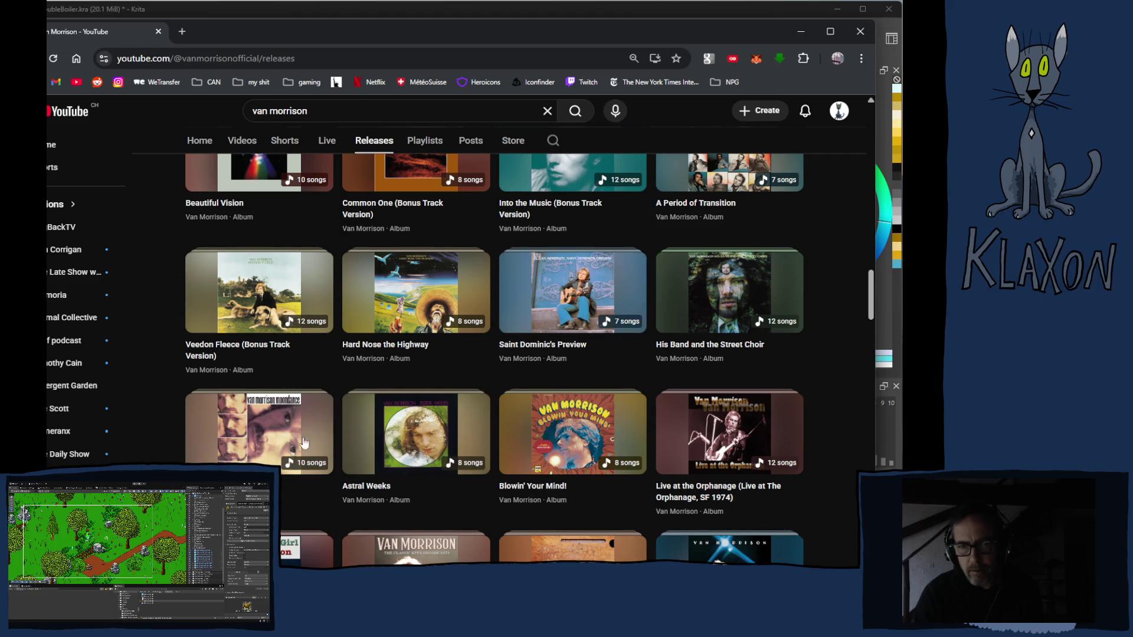
scroll(590, 301, up, 1)
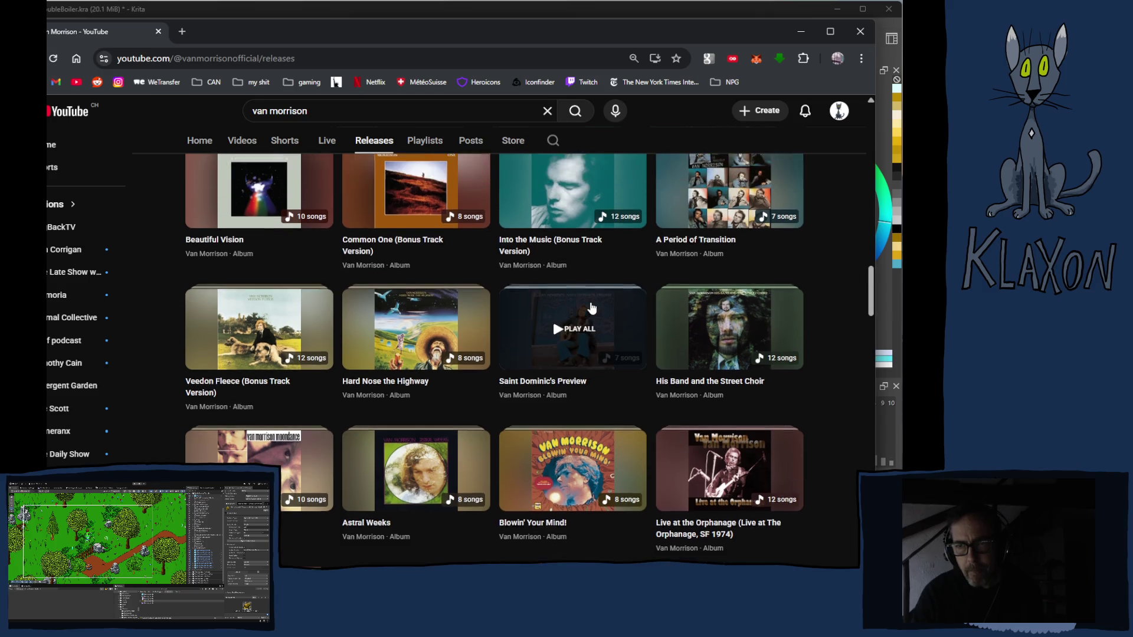
scroll(591, 306, up, 1)
scroll(590, 305, up, 1)
scroll(583, 313, up, 1)
scroll(584, 314, up, 2)
scroll(584, 313, up, 1)
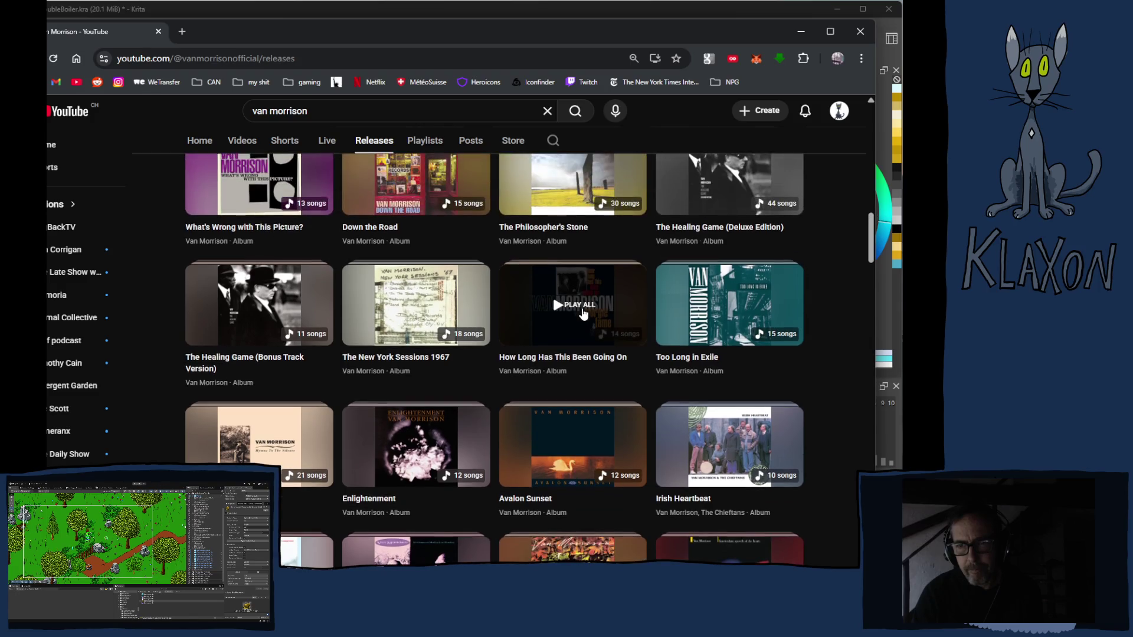
scroll(583, 311, up, 2)
scroll(583, 311, up, 1)
scroll(583, 312, down, 1)
scroll(583, 312, down, 3)
scroll(582, 314, down, 3)
scroll(581, 314, down, 2)
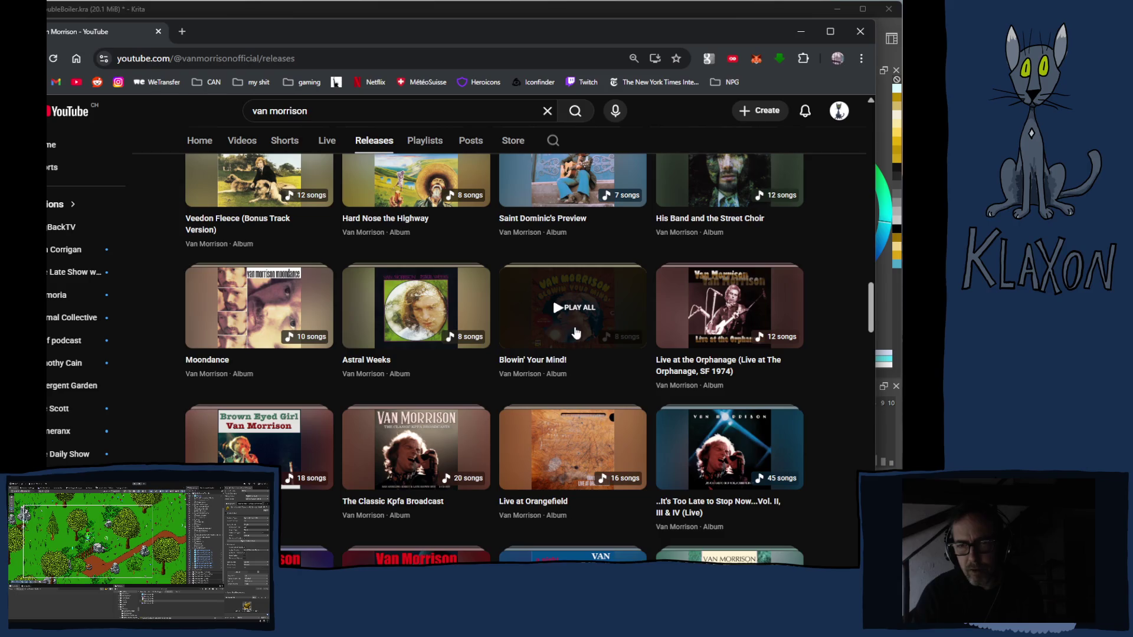
scroll(571, 345, up, 1)
scroll(571, 345, down, 2)
scroll(571, 346, down, 1)
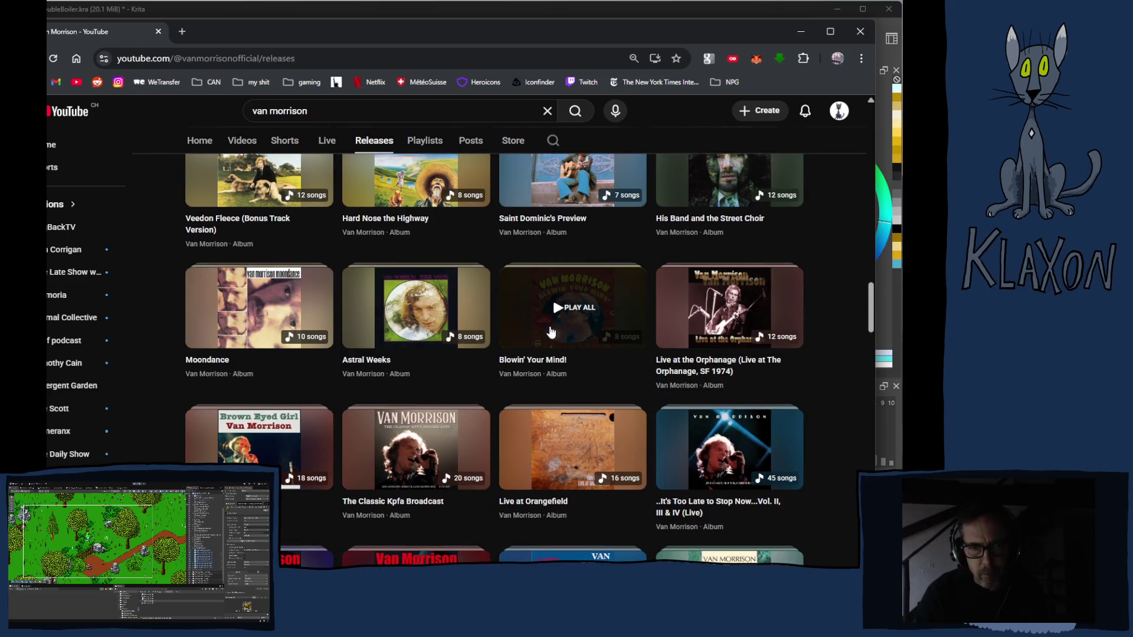
scroll(553, 310, up, 2)
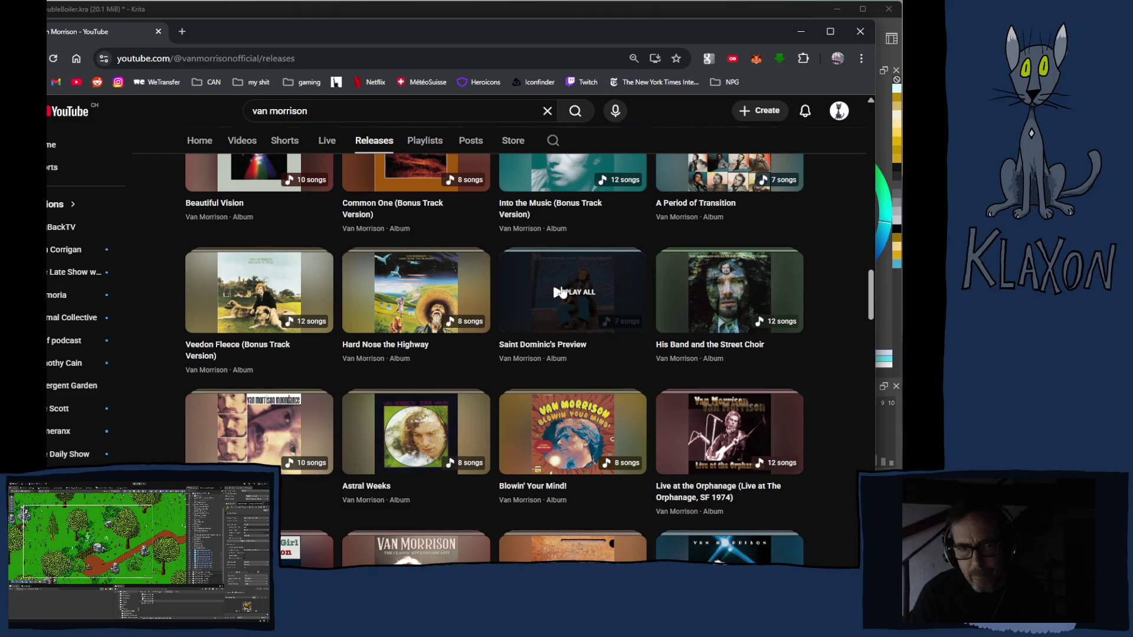
click(572, 288)
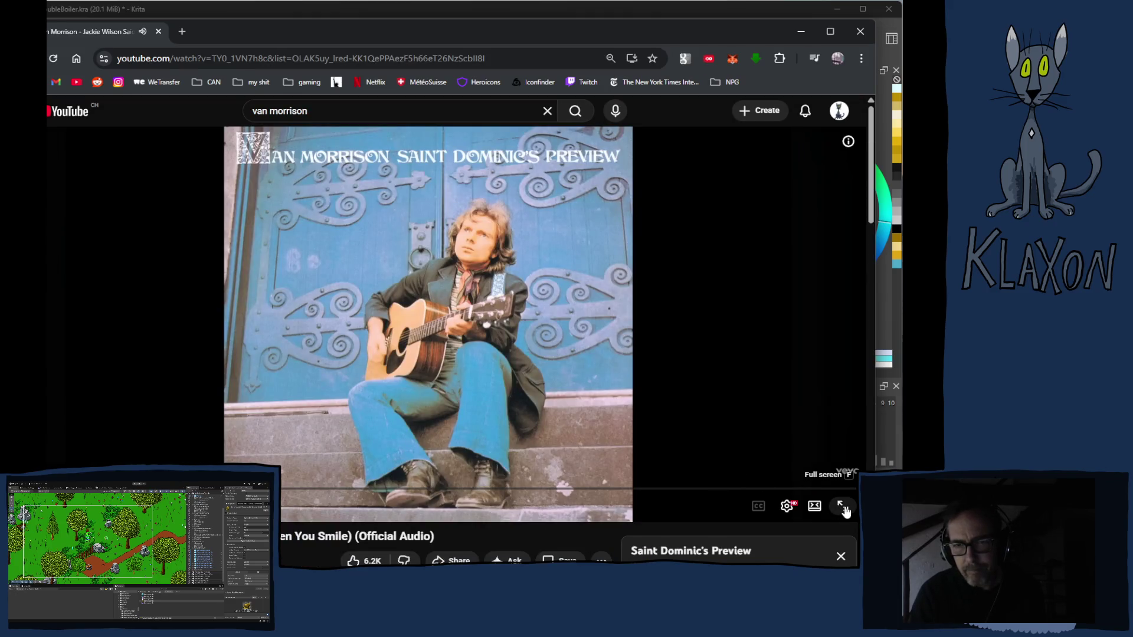
- Restart the Saint Dominic's Preview album from the beginning and return to Krita
click(468, 424)
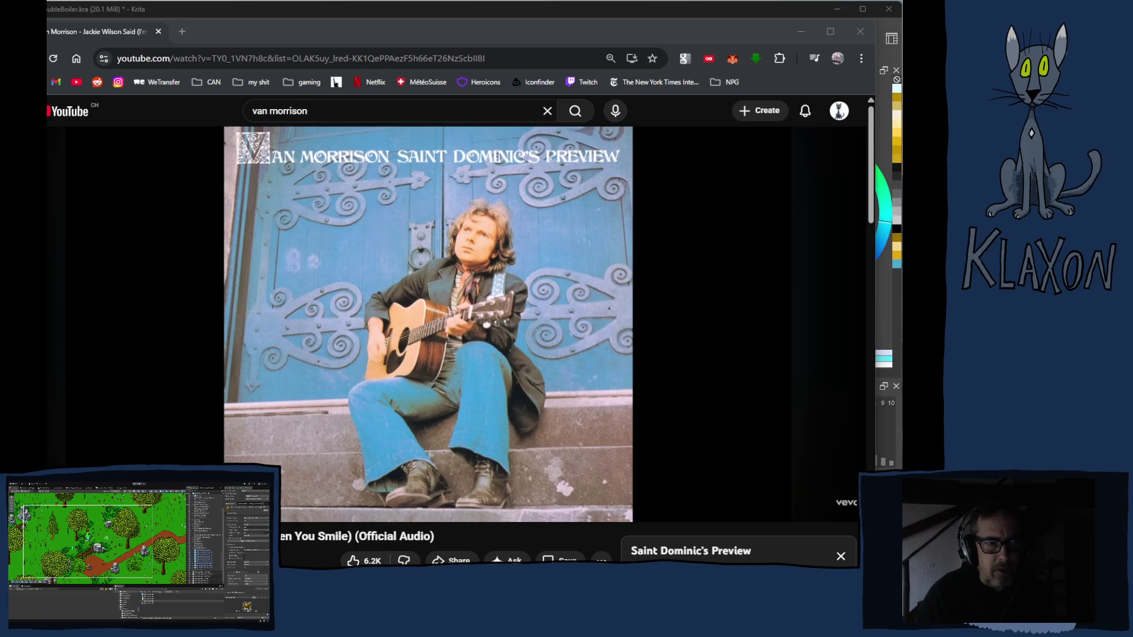
click(552, 24)
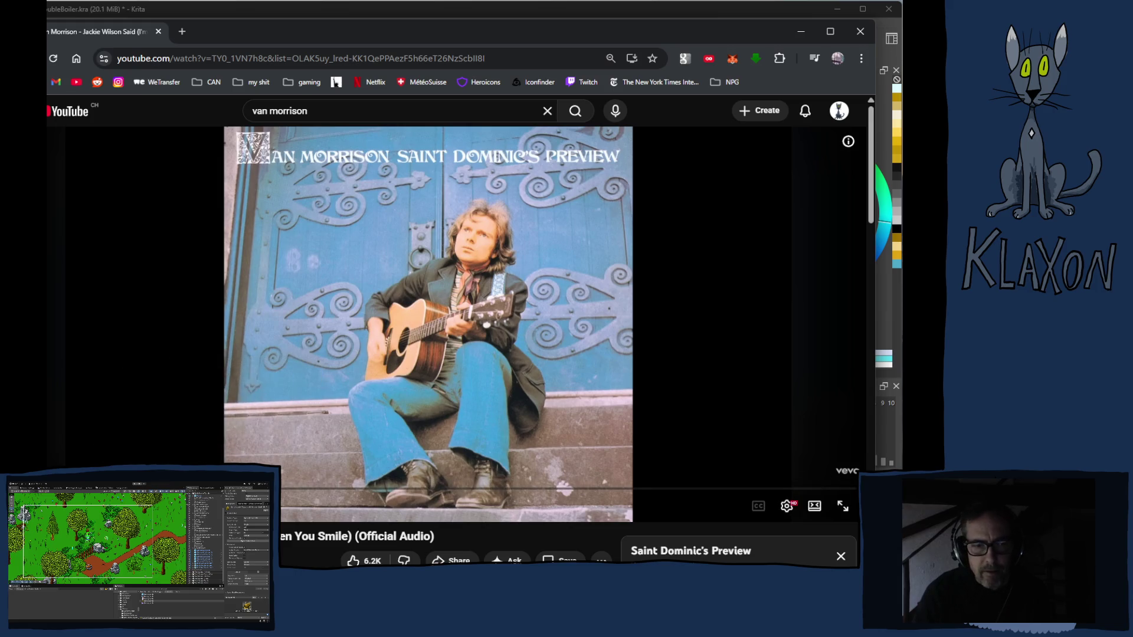
click(72, 479)
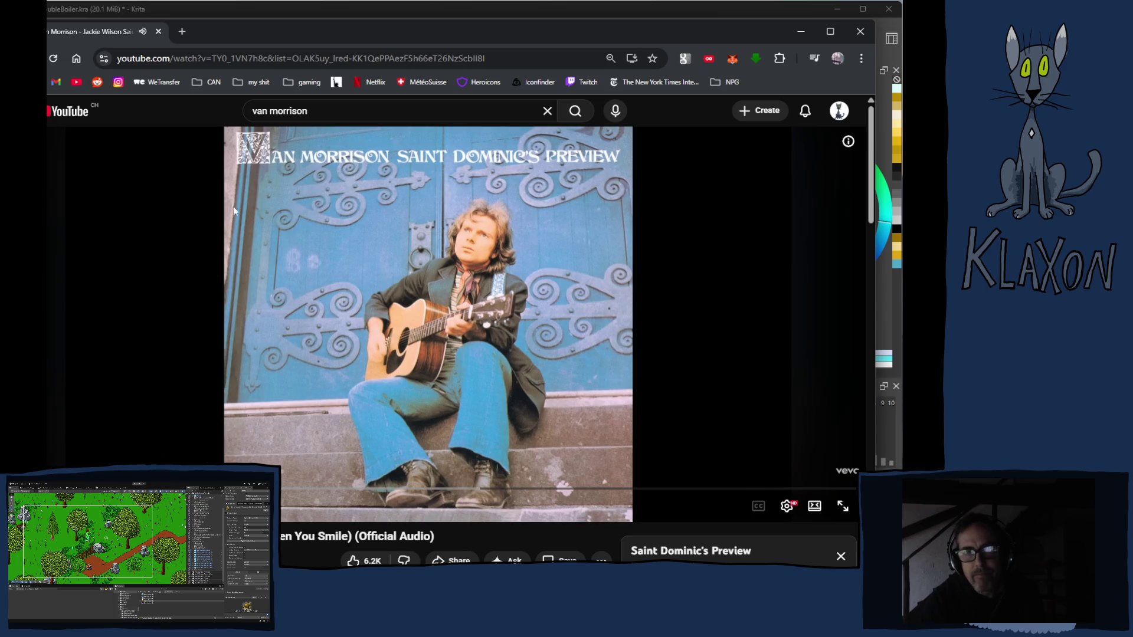
key(alt+Tab)
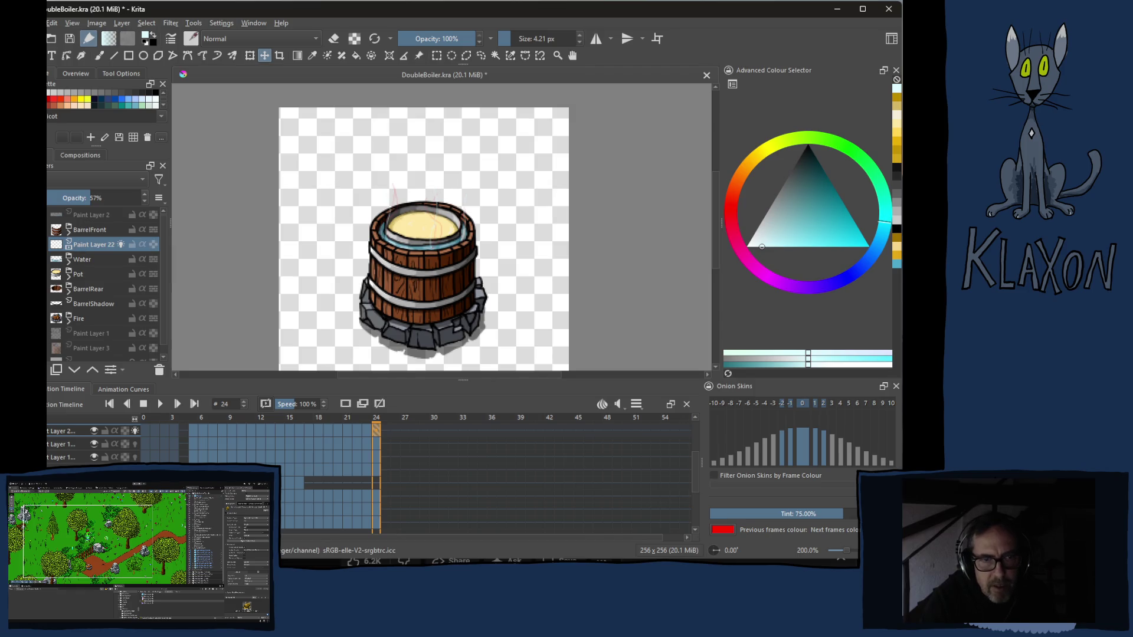
- Make the BarrelFront layer active in the Layers docker
click(91, 230)
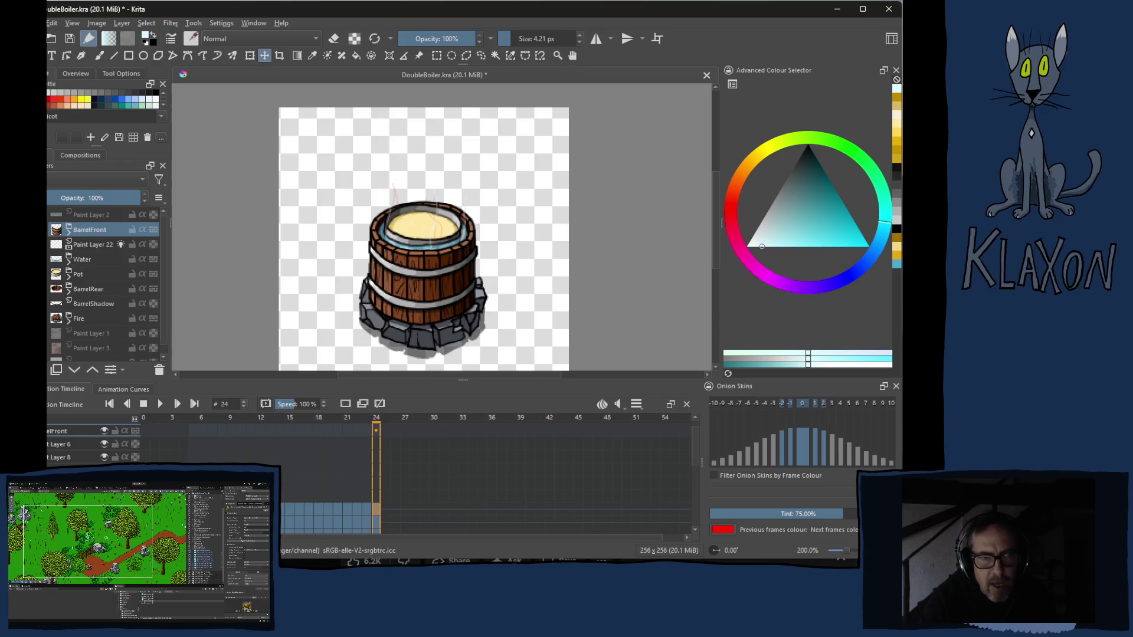
- Add a new paint layer above BarrelFront and move the timeline back to frame 5
key(Insert)
drag(377, 420, 319, 425)
key(Left)
key(Left)
key(Left)
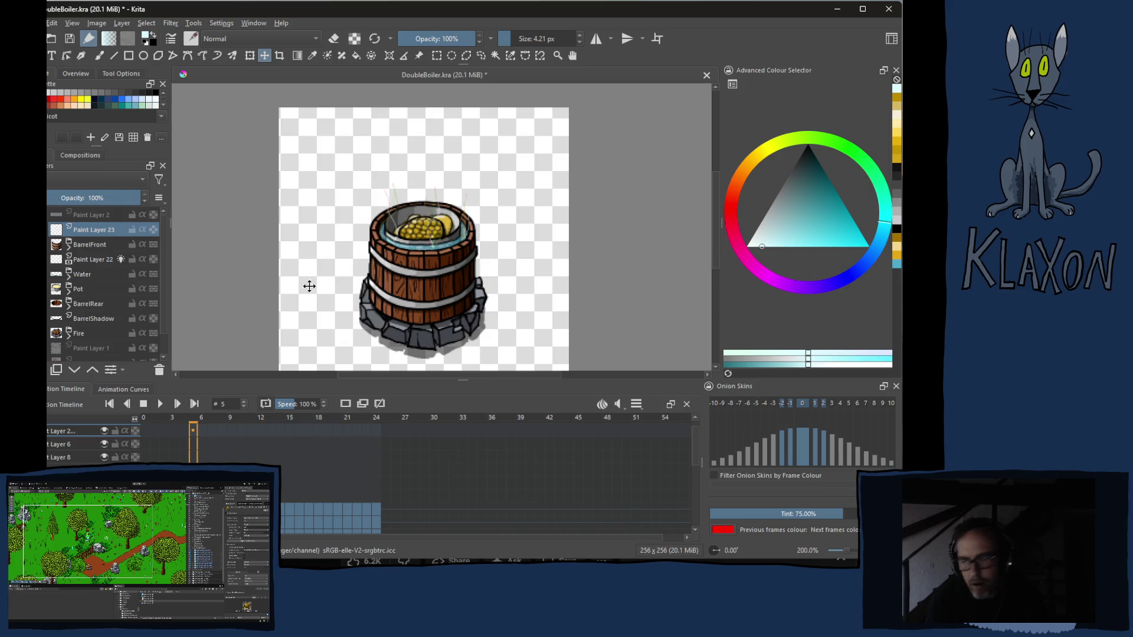
scroll(335, 284, up, 2)
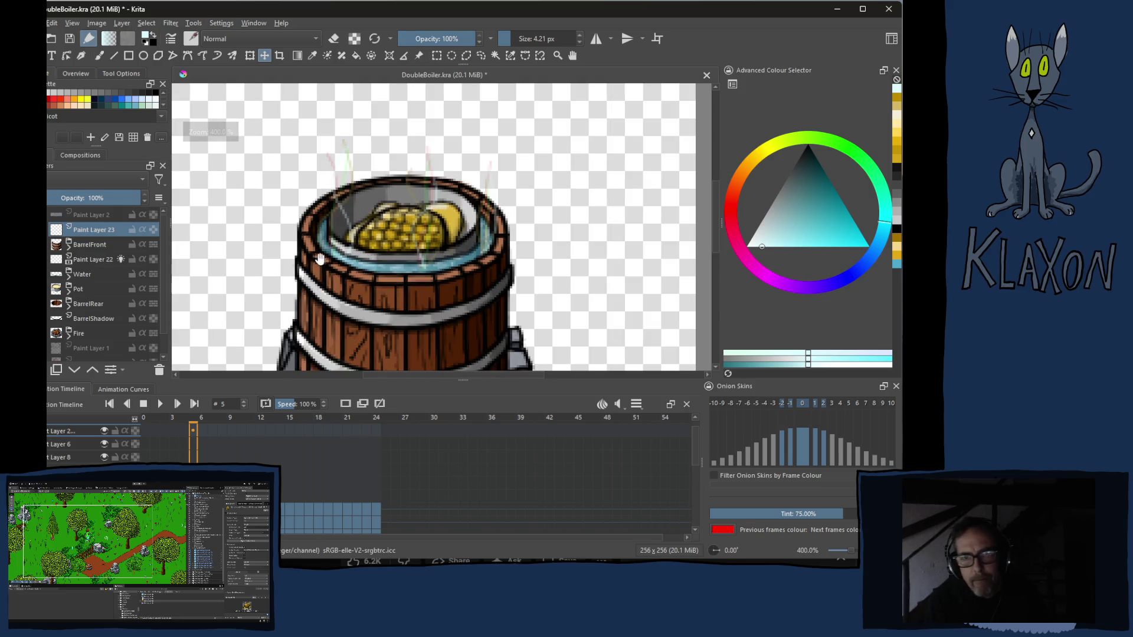
drag(326, 265, 334, 176)
- Switch to the freehand brush and shrink its size to about 2.8 px
key(b)
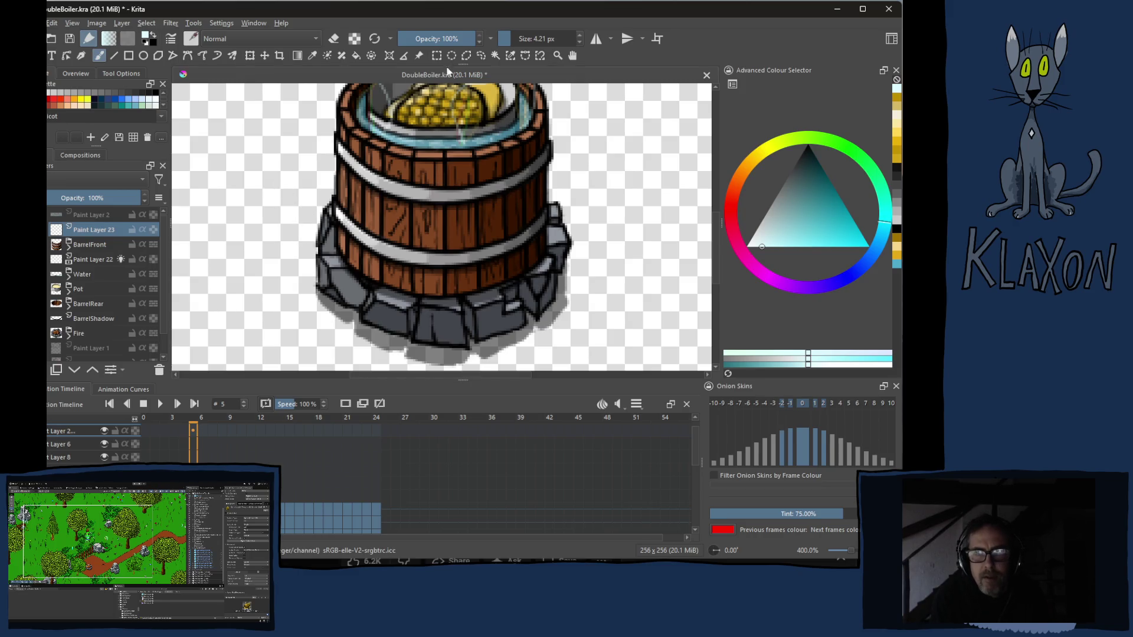
double_click(538, 38)
text(2)
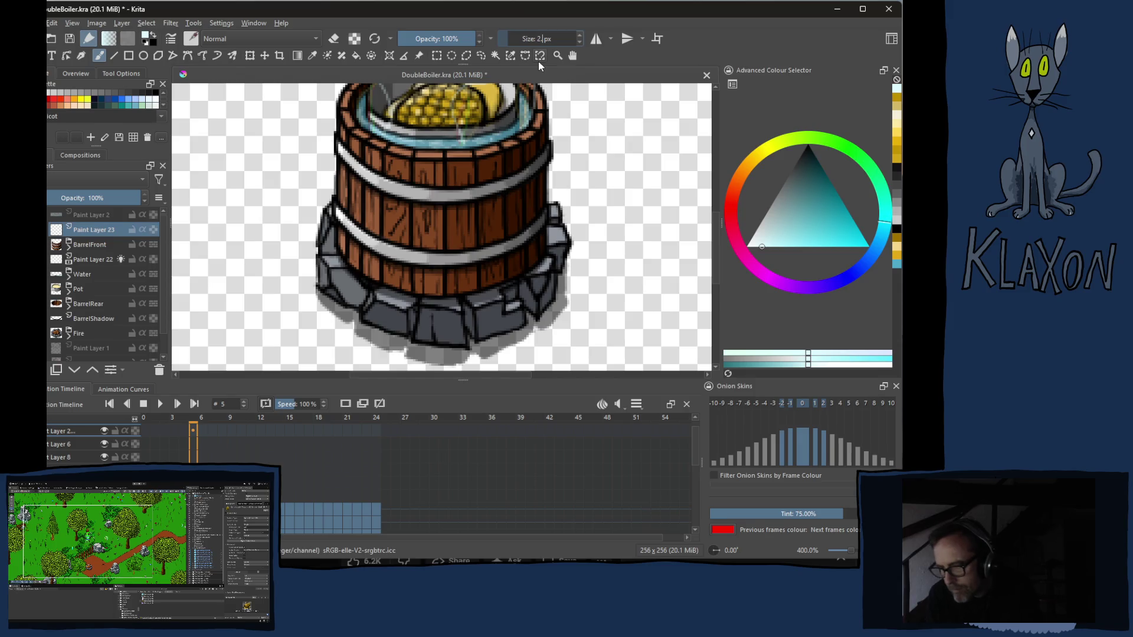
text(.80)
key(Return)
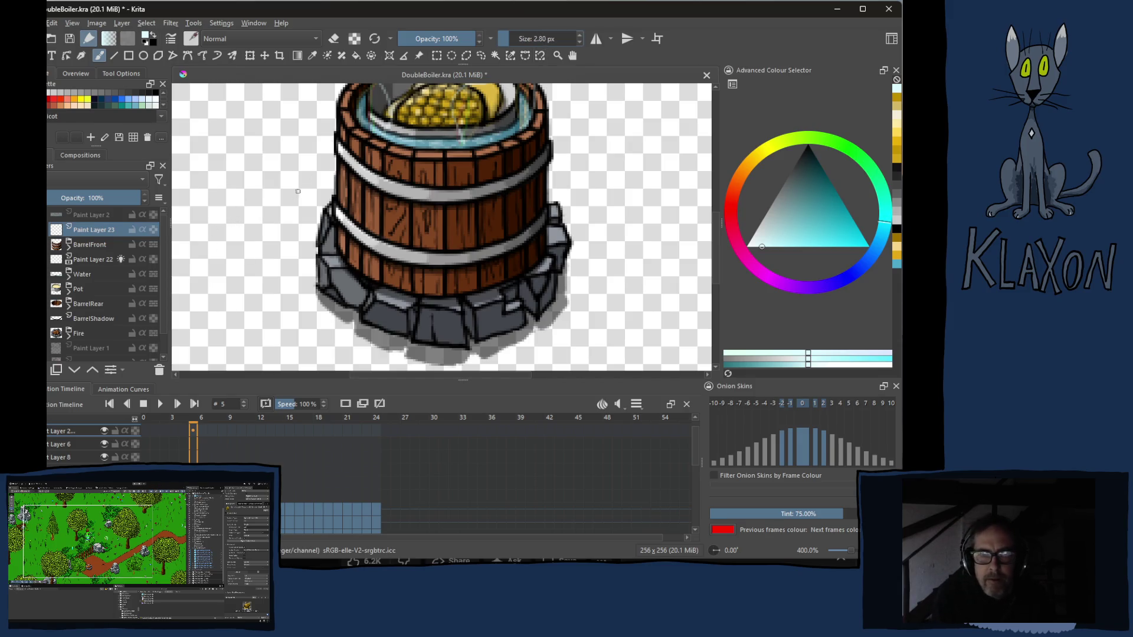
- Pick white from the pop-up palette as the painting colour and advance to frame 6
right_click(292, 205)
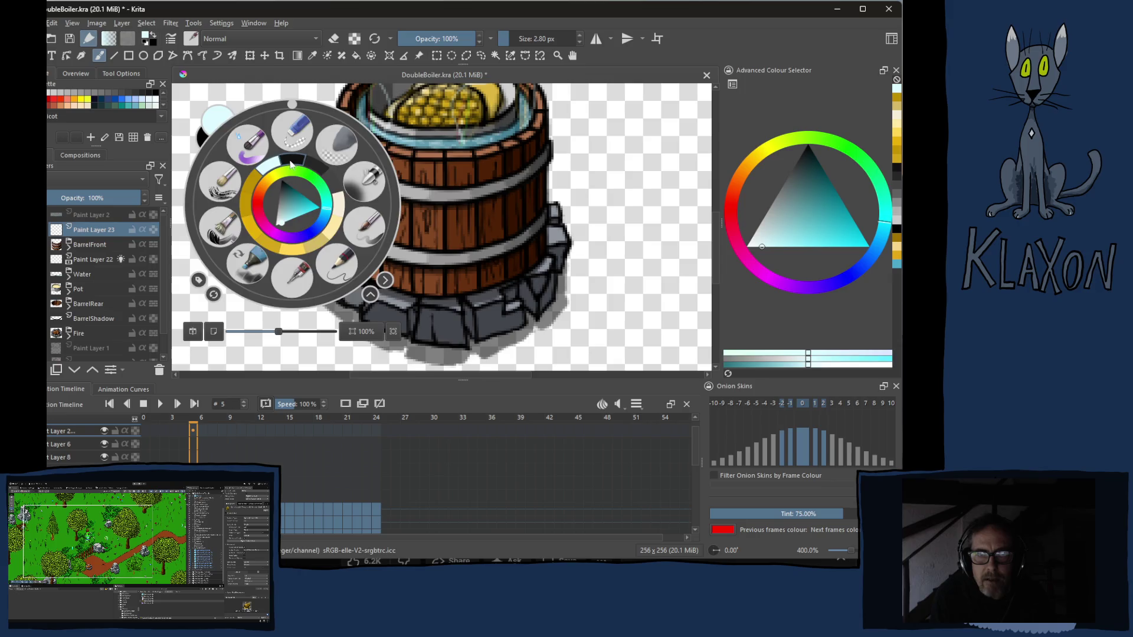
click(291, 164)
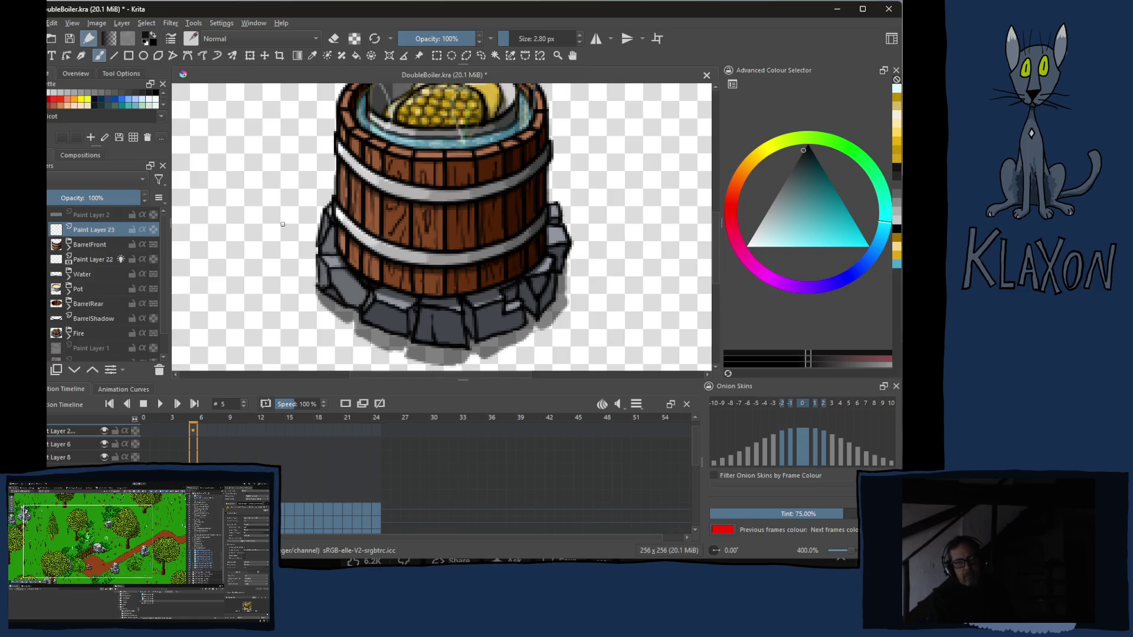
click(203, 430)
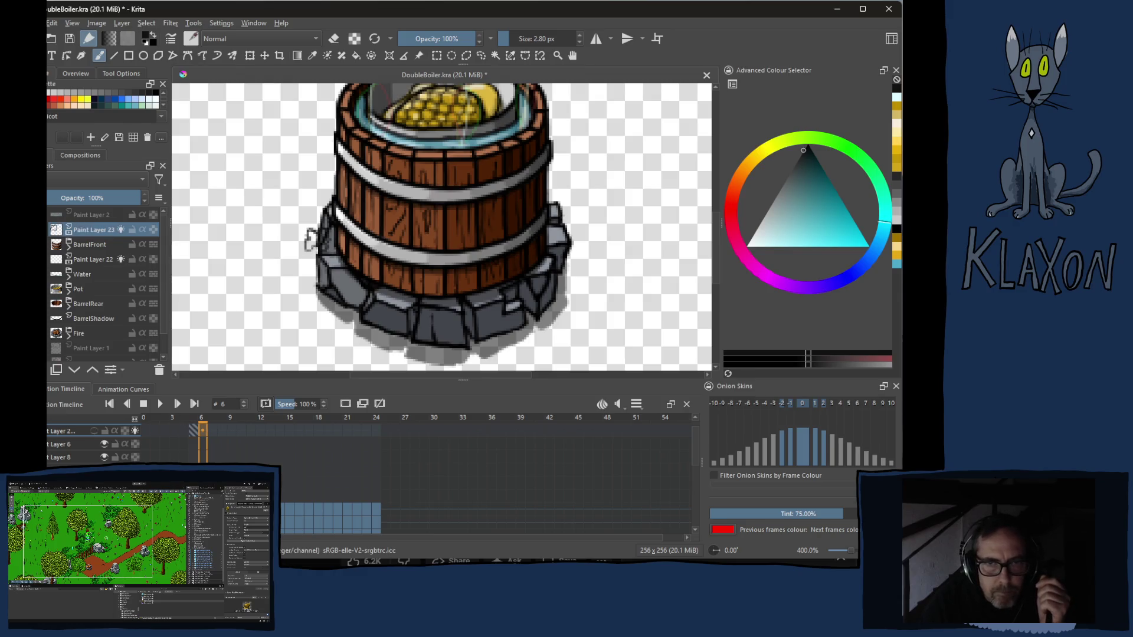
- Turn on onion skins for the new layer and draw a smoke puff left of the barrel on frame 6
click(213, 432)
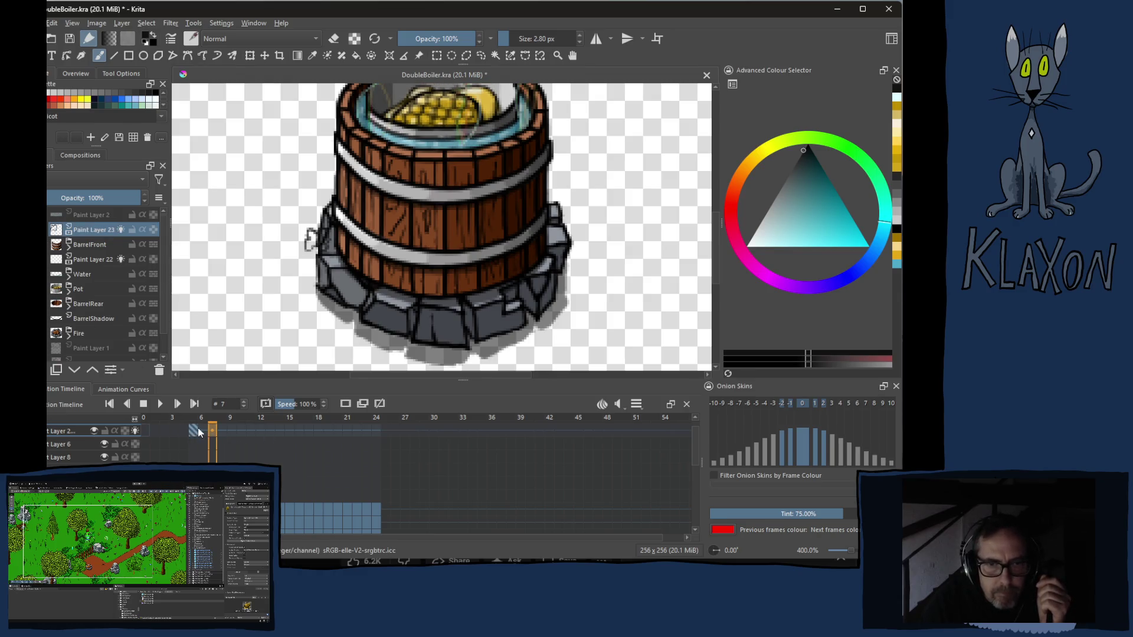
click(197, 432)
click(346, 403)
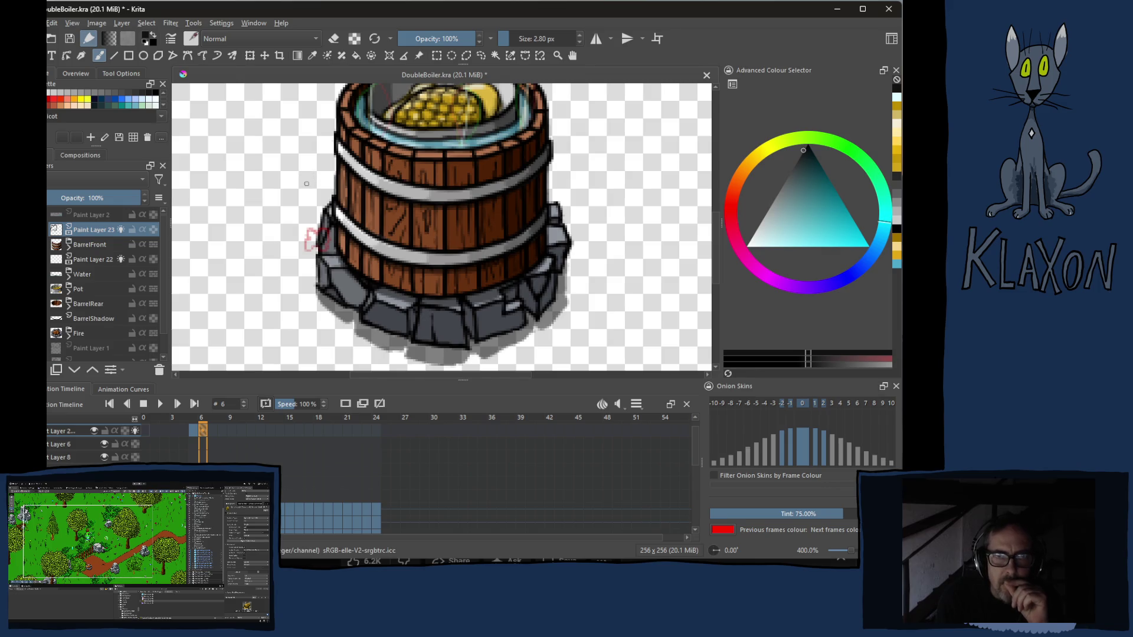
mouse_move(307, 176)
mouse_down()
mouse_move(308, 207)
mouse_move(309, 175)
mouse_up()
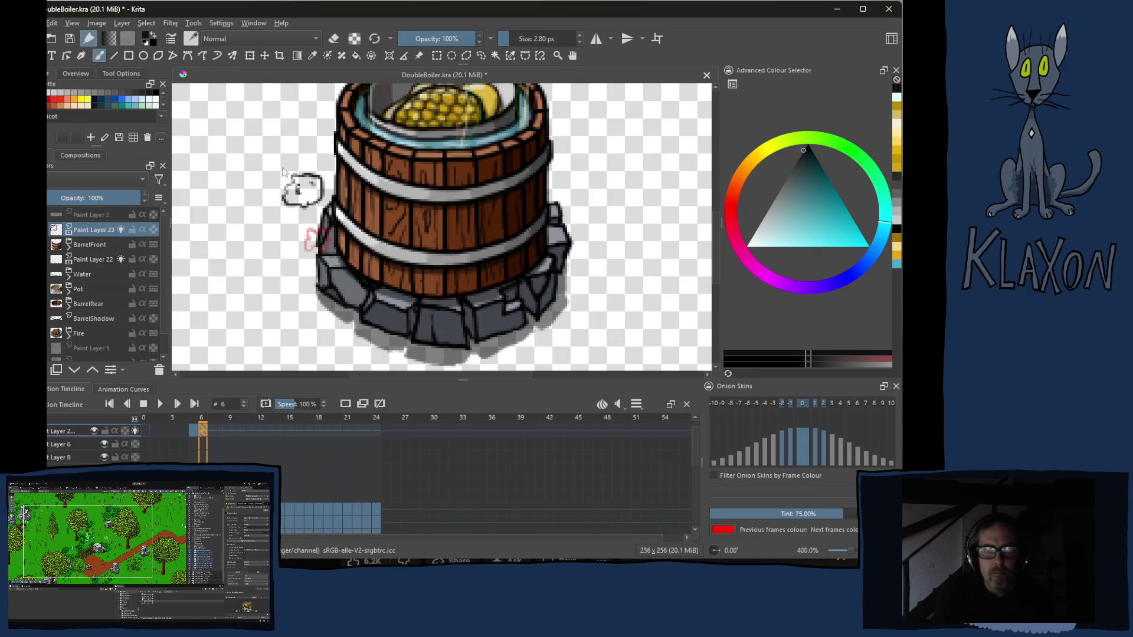
drag(279, 227, 277, 301)
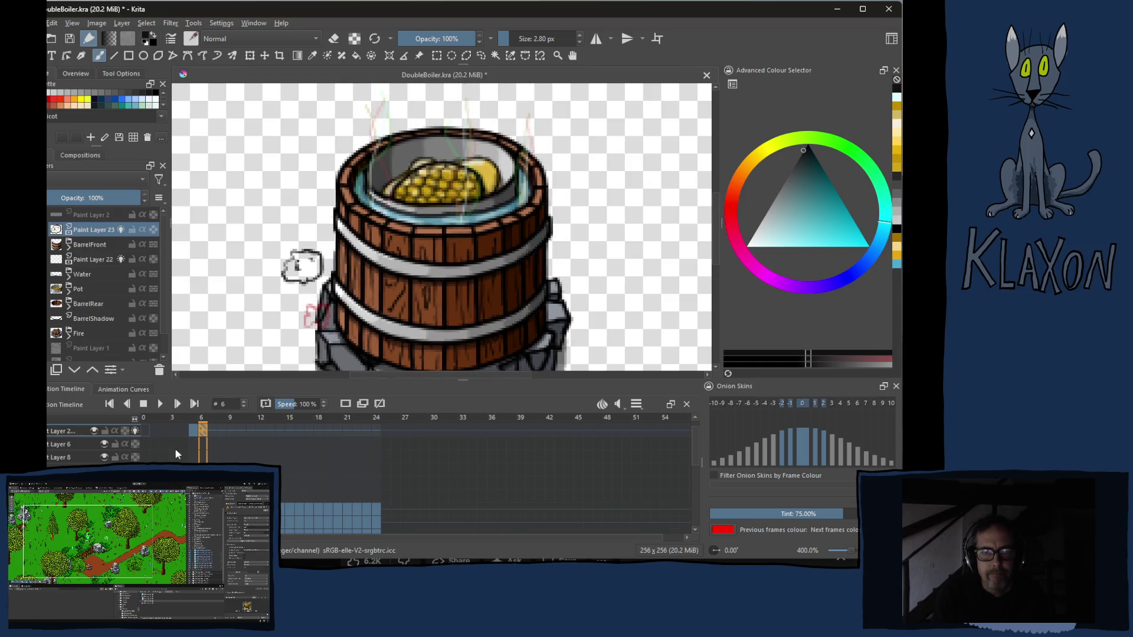
- On frame 7, clear the held puff and draw a higher smoke puff left of the barrel
click(214, 432)
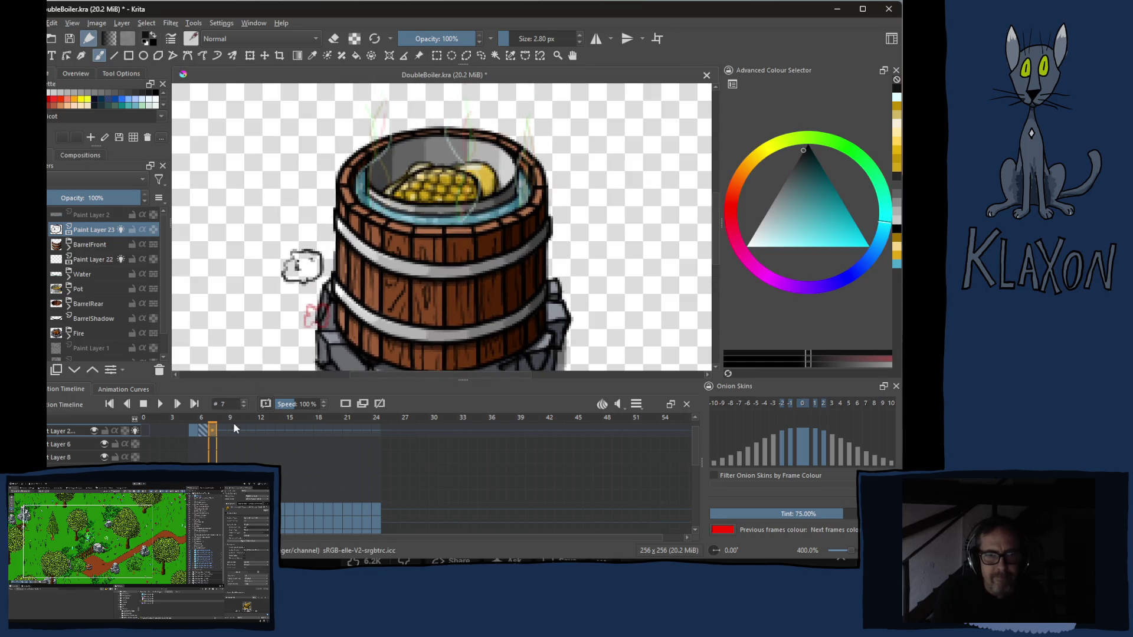
click(347, 404)
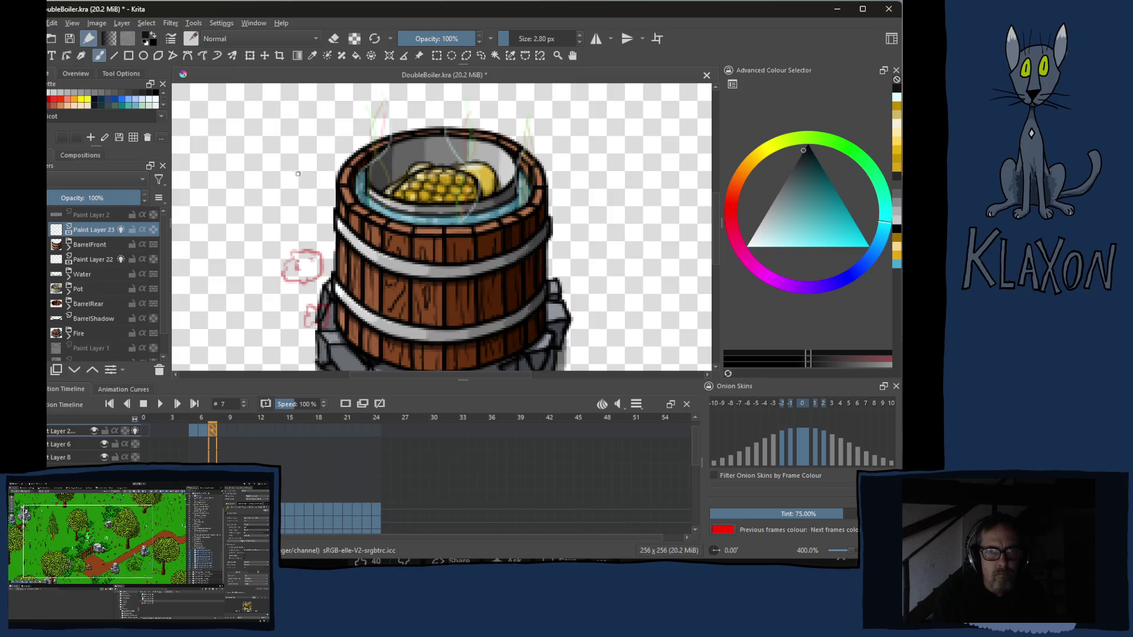
mouse_move(297, 174)
mouse_down()
mouse_move(301, 226)
mouse_move(305, 182)
mouse_move(283, 202)
mouse_move(314, 210)
mouse_up()
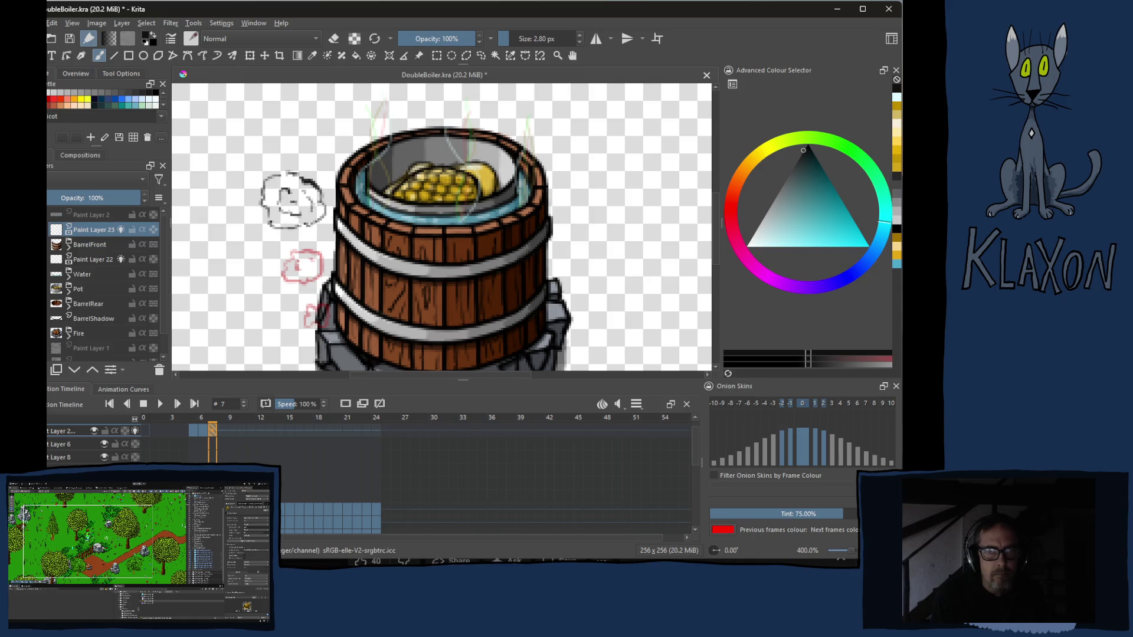
- Make frame 8 its own keyframe, check frames 7–9, then delete frame 8's drawing
click(223, 431)
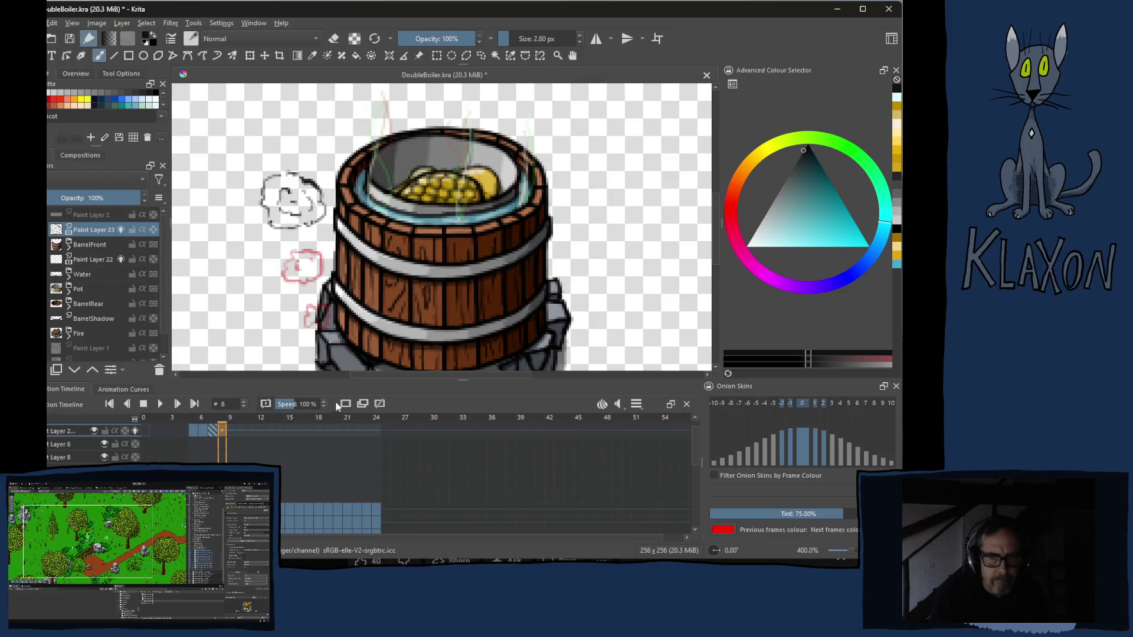
click(362, 403)
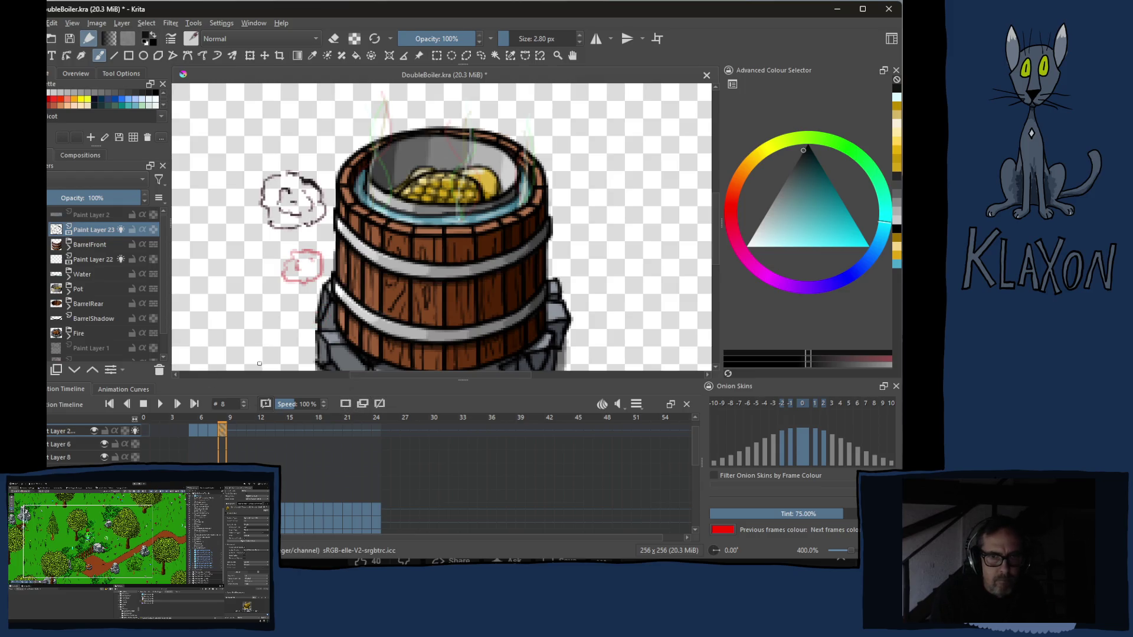
click(235, 430)
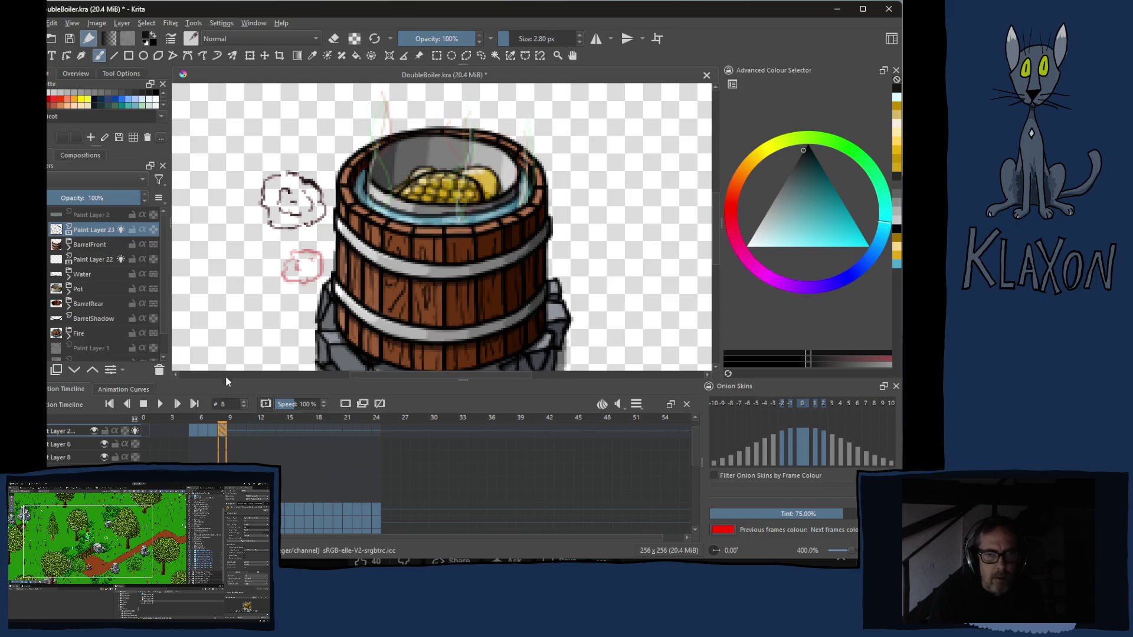
click(215, 430)
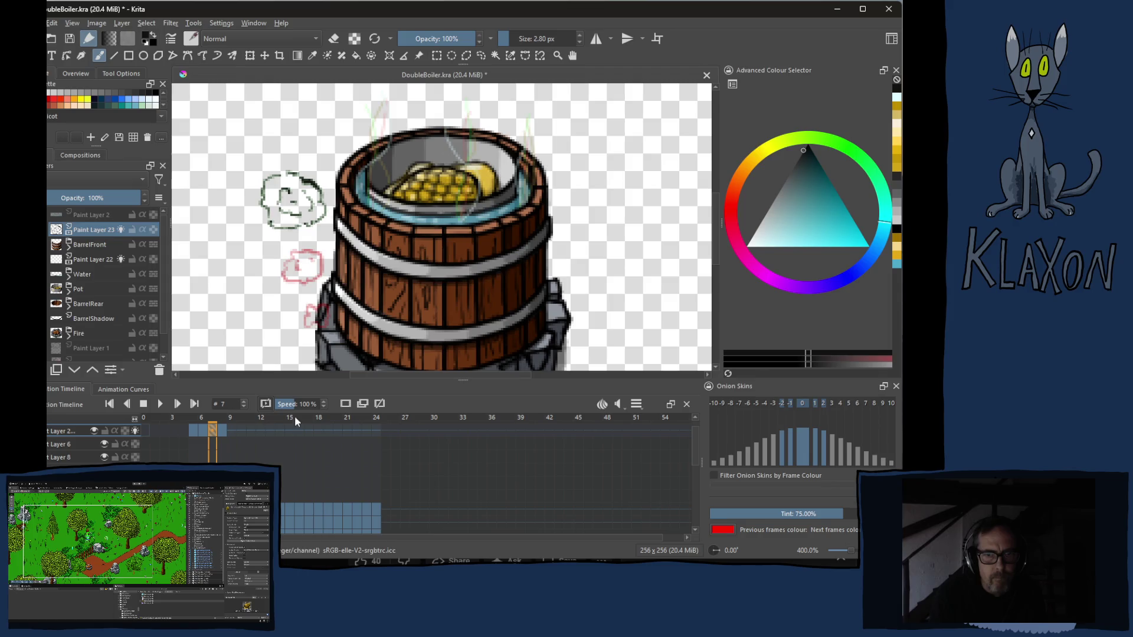
click(379, 403)
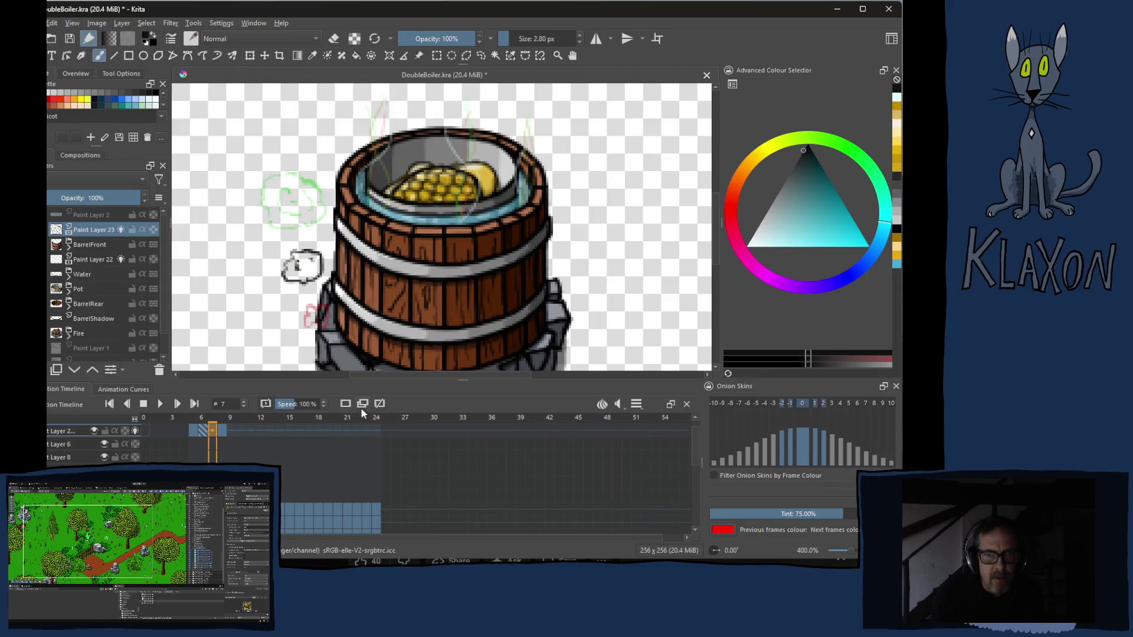
click(223, 433)
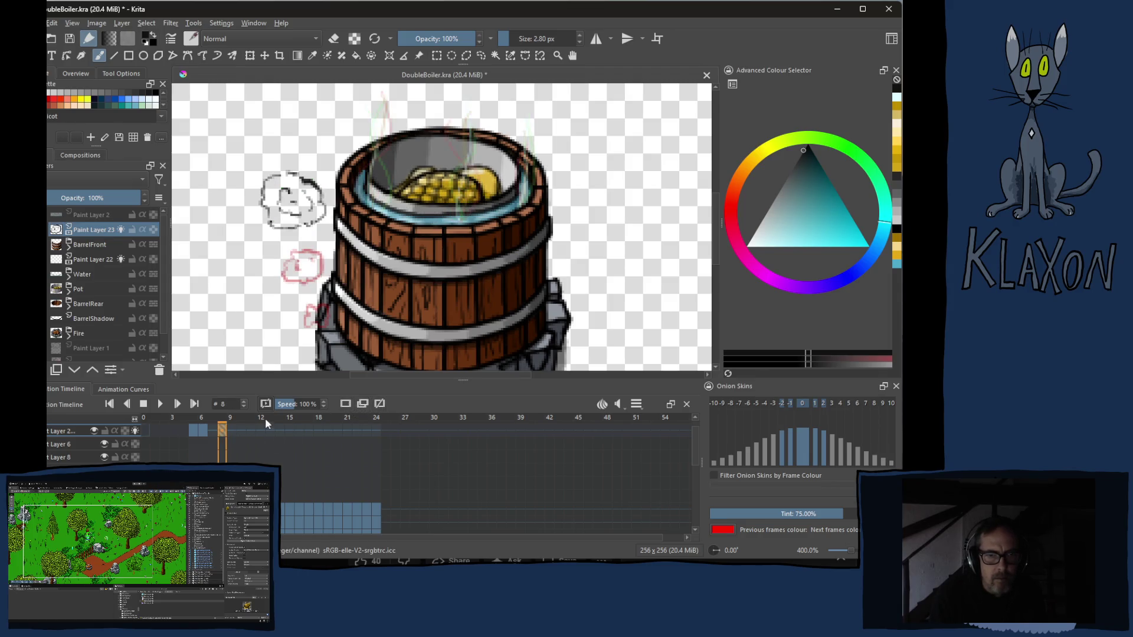
scroll(221, 433, down, 1)
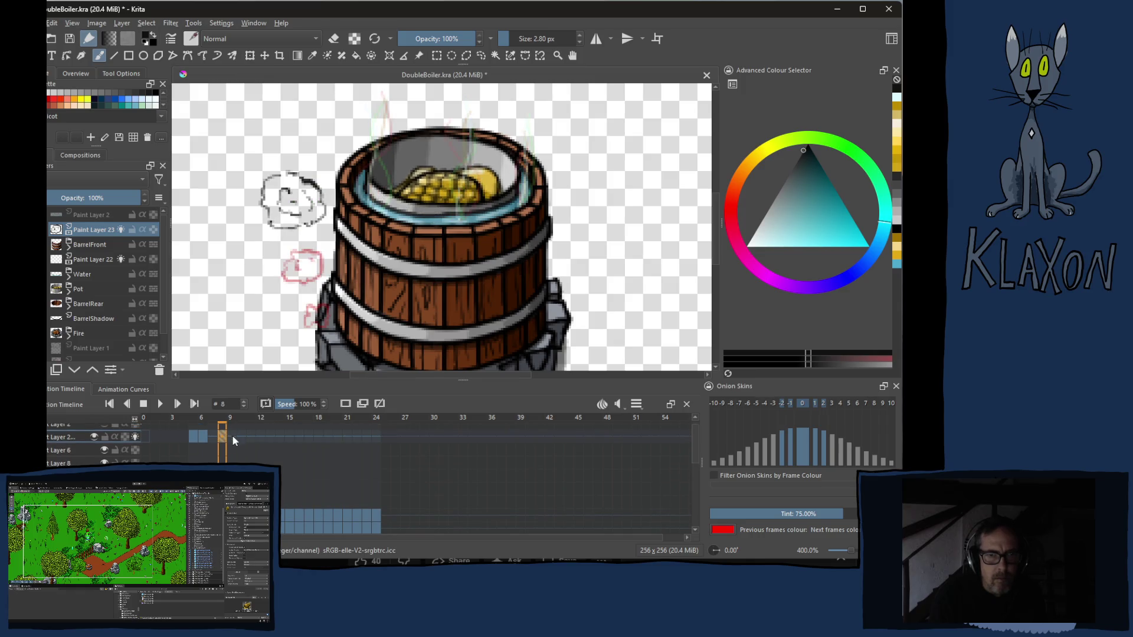
click(221, 438)
key(Delete)
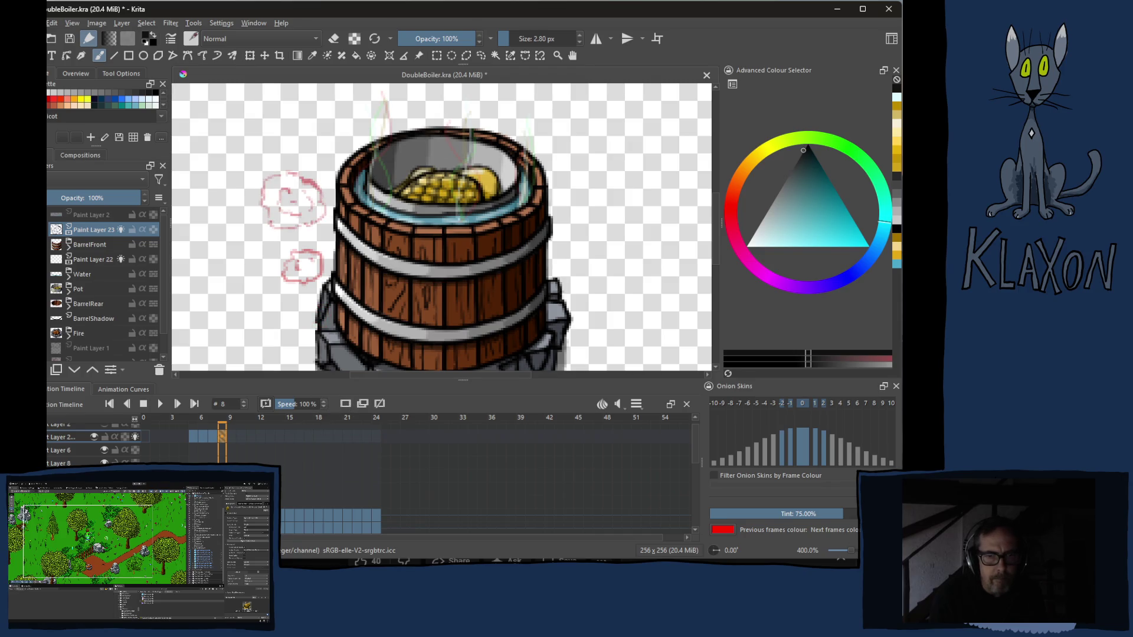
scroll(297, 148, up, 5)
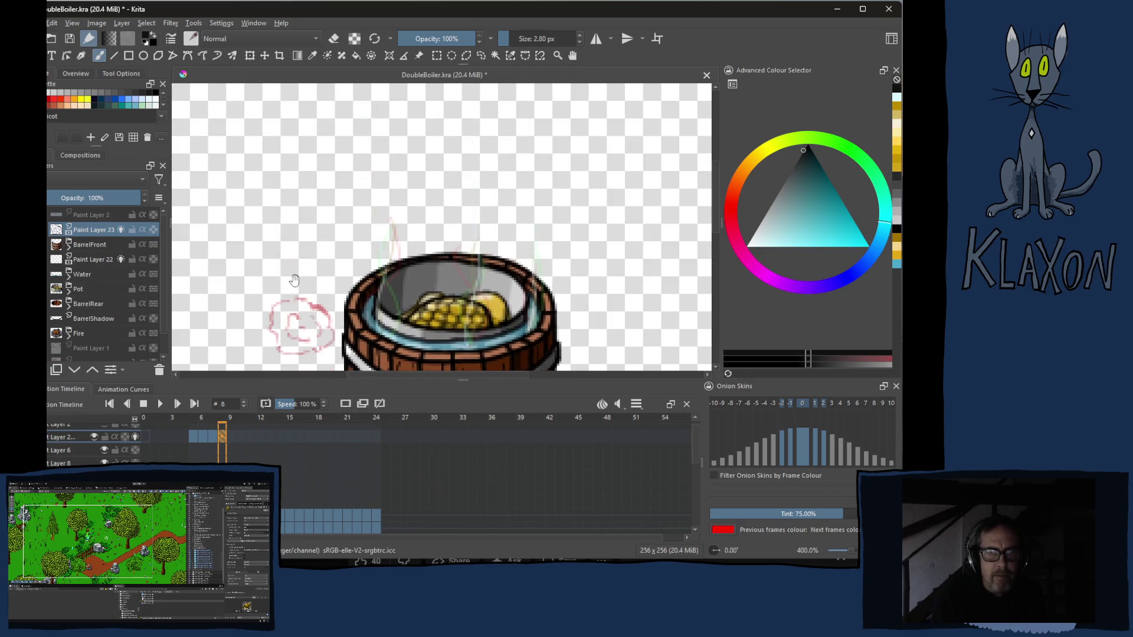
- Sketch a bigger cloud with inner curls on frame 8, with onion skinning on
mouse_move(294, 217)
mouse_down()
mouse_move(289, 292)
mouse_move(302, 213)
mouse_up()
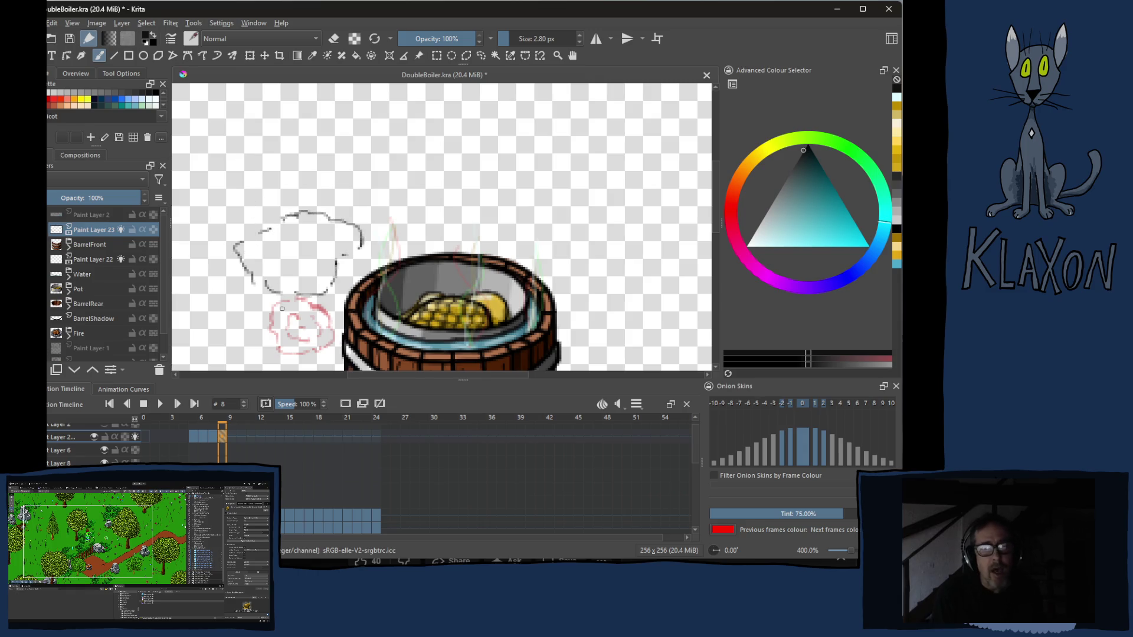
click(235, 431)
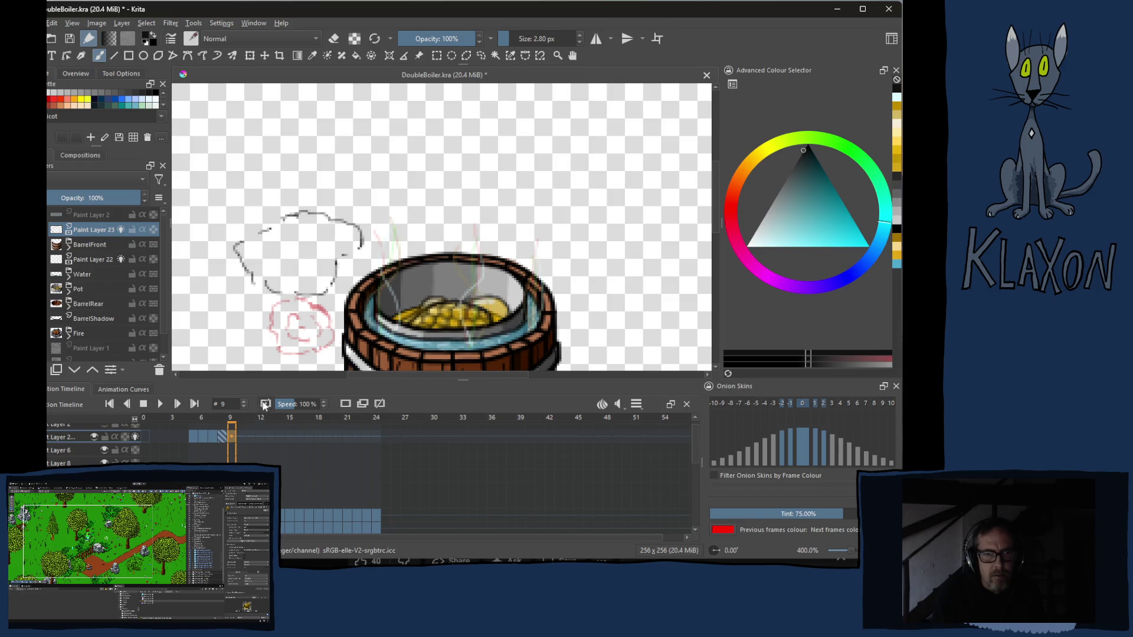
click(347, 404)
middle_click(288, 292)
click(223, 435)
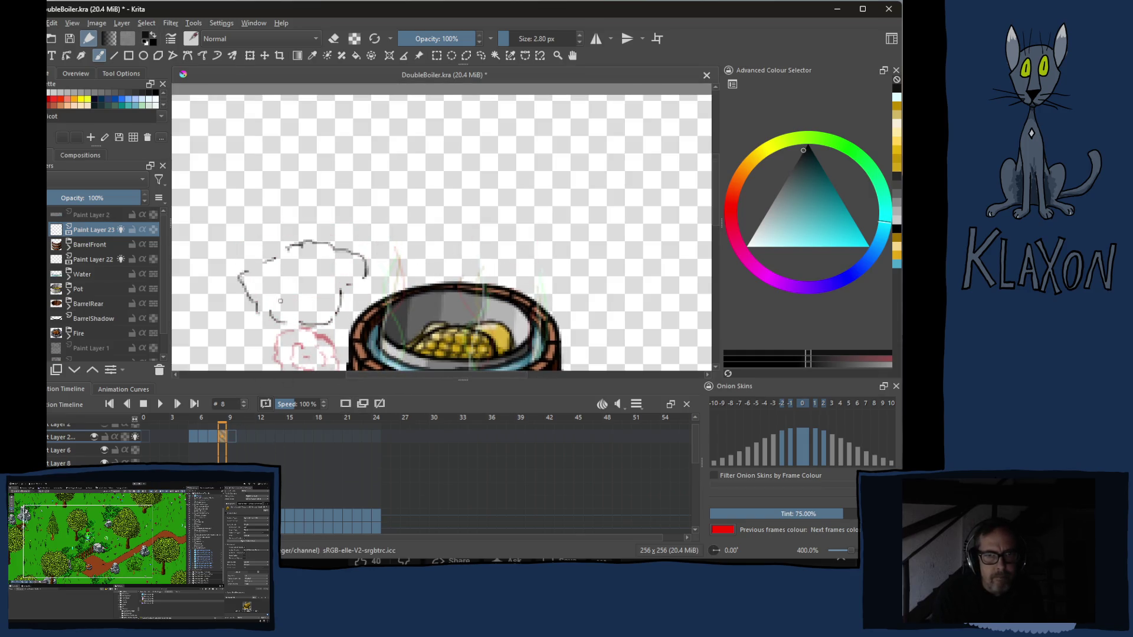
drag(305, 302, 328, 276)
drag(284, 288, 289, 262)
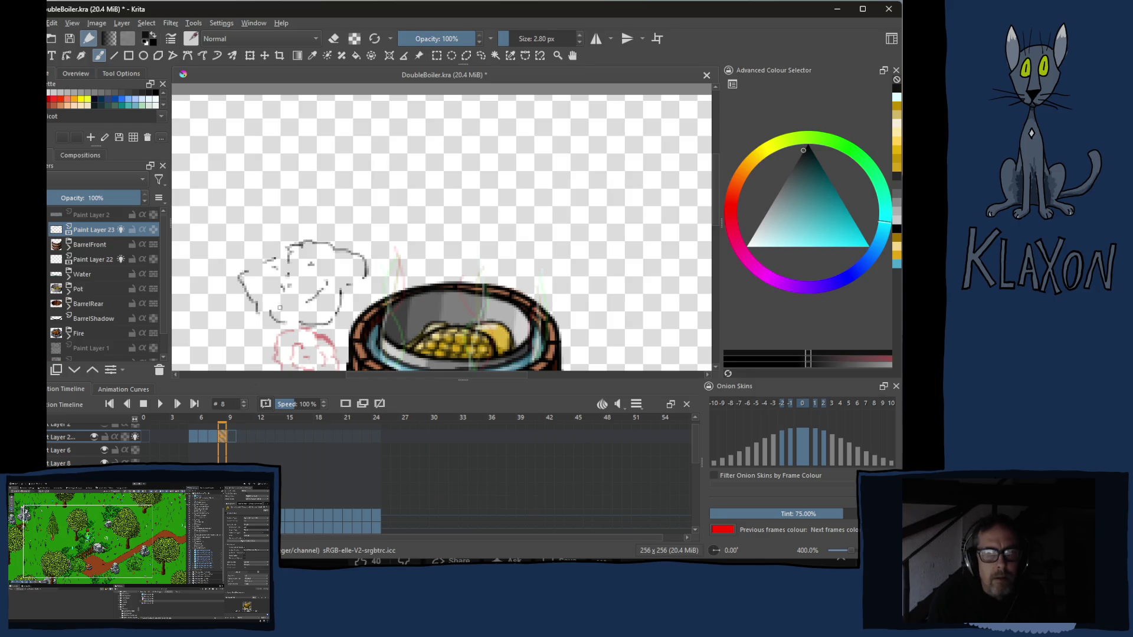
- On frame 9 draw an arched puff with bubbles below and curls inside them
key(Right)
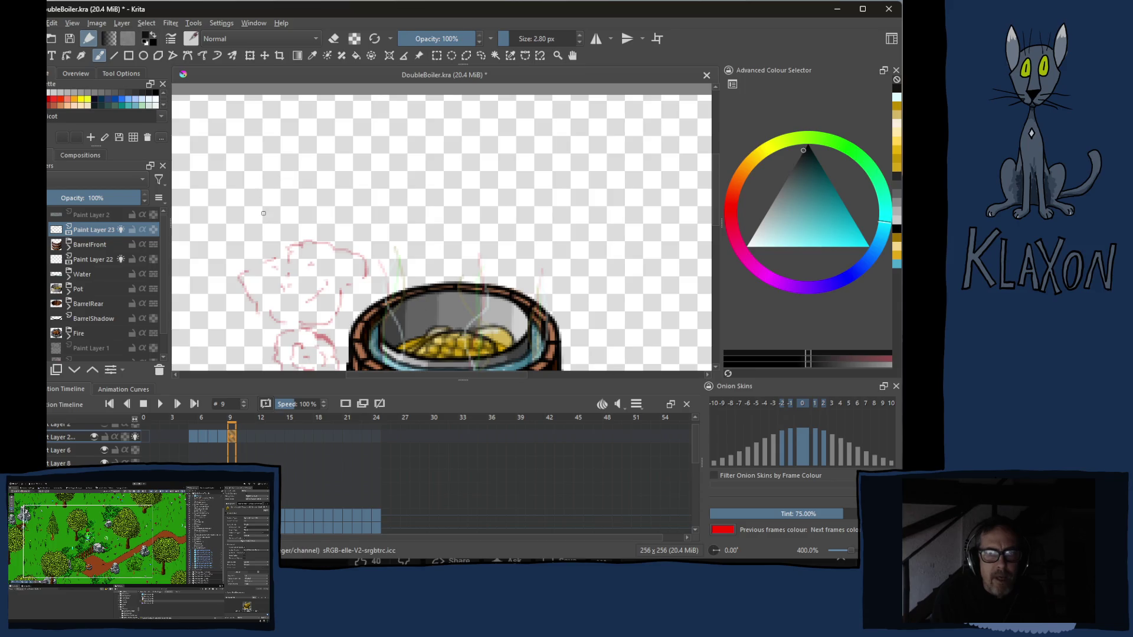
mouse_move(264, 168)
mouse_down()
mouse_move(280, 219)
mouse_move(266, 171)
mouse_move(416, 157)
mouse_move(409, 178)
mouse_up()
mouse_move(317, 173)
mouse_down()
mouse_move(365, 195)
mouse_move(397, 185)
mouse_up()
mouse_move(314, 217)
mouse_down()
mouse_move(350, 247)
mouse_move(361, 222)
mouse_move(314, 203)
mouse_move(348, 219)
mouse_up()
drag(368, 140, 376, 165)
drag(252, 182, 259, 200)
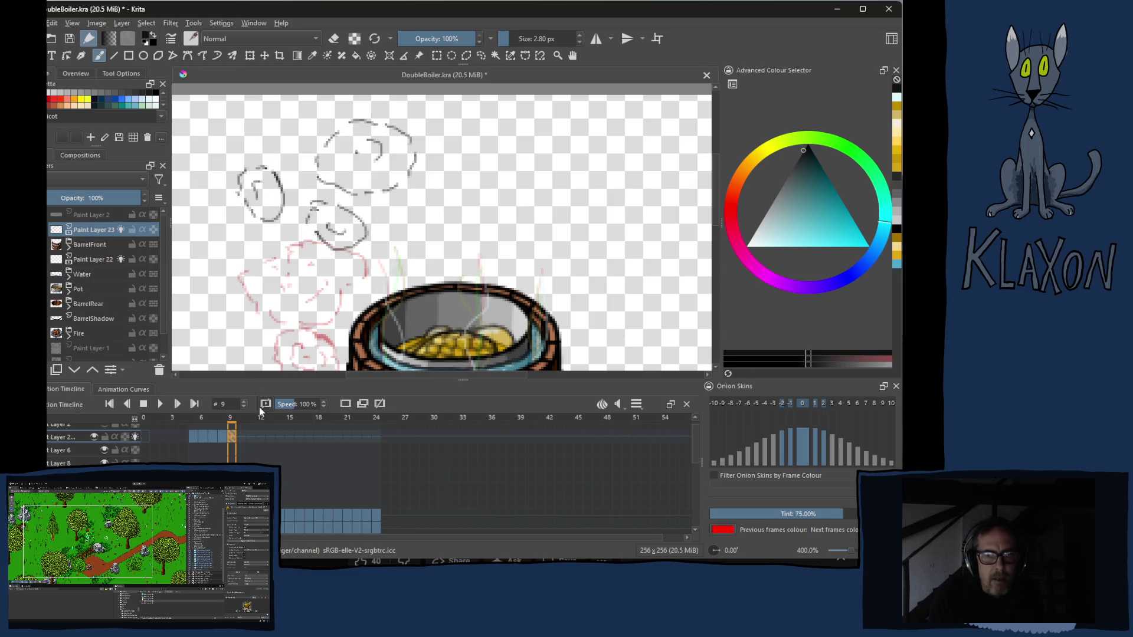
- Move to frame 10 and start a small puff loop at upper left above the barrel
click(241, 434)
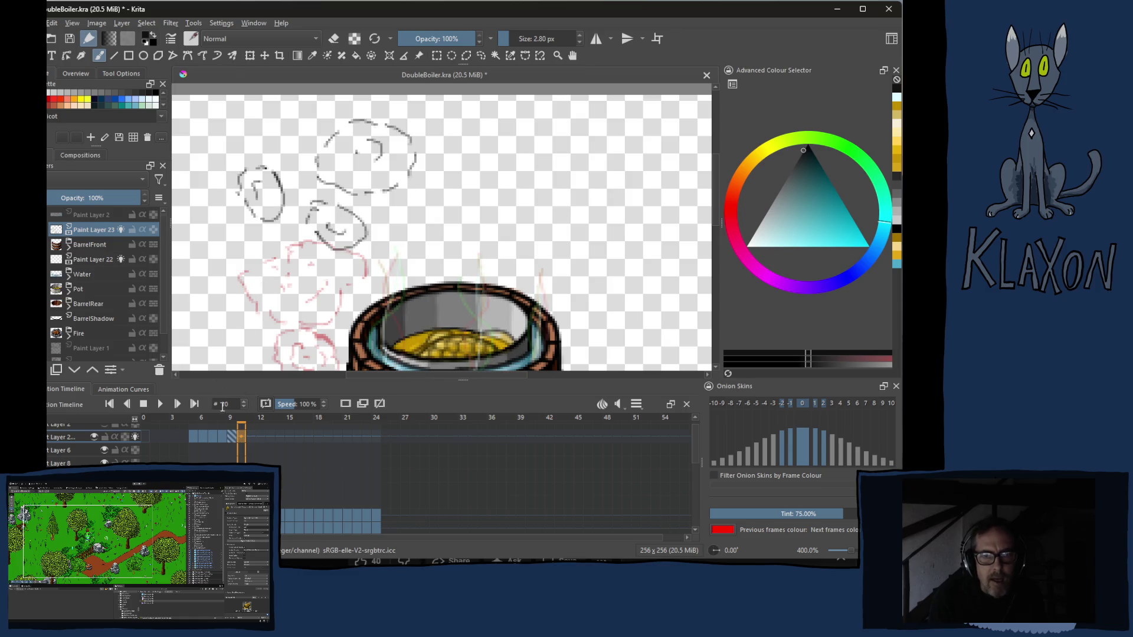
drag(282, 275, 282, 357)
mouse_move(232, 199)
mouse_down()
mouse_move(229, 213)
mouse_move(269, 214)
mouse_move(251, 198)
mouse_up()
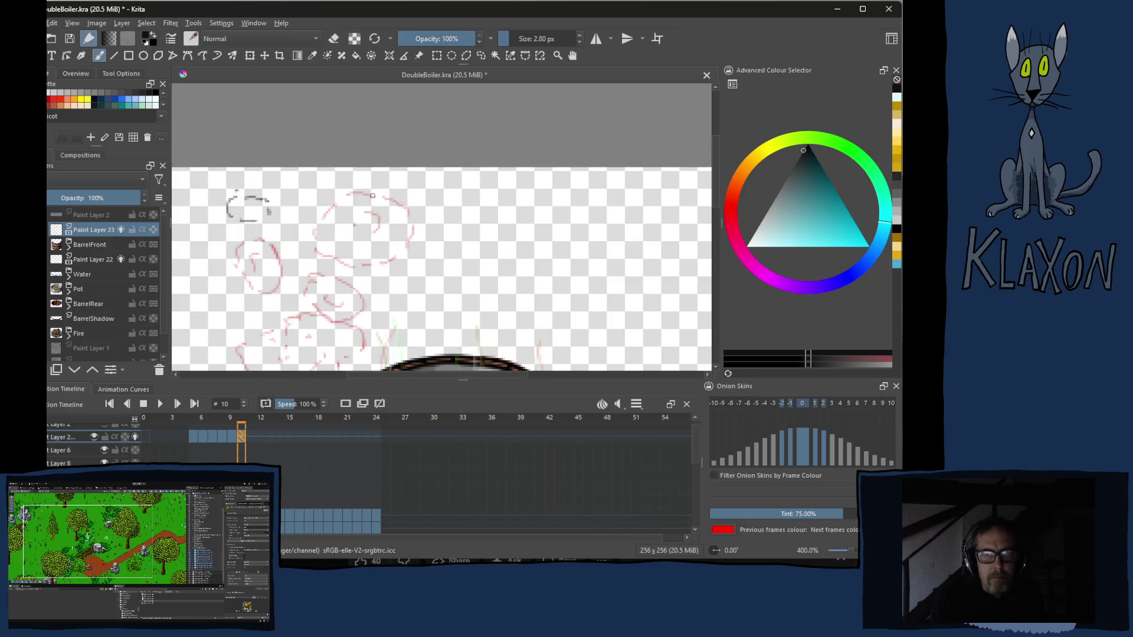
- Draw and tidy the upper and lower puff loops on frame 10, then step back to frame 6
mouse_move(367, 186)
mouse_down()
mouse_move(349, 197)
mouse_move(363, 217)
mouse_move(409, 221)
mouse_move(410, 189)
mouse_move(386, 181)
mouse_move(379, 204)
mouse_up()
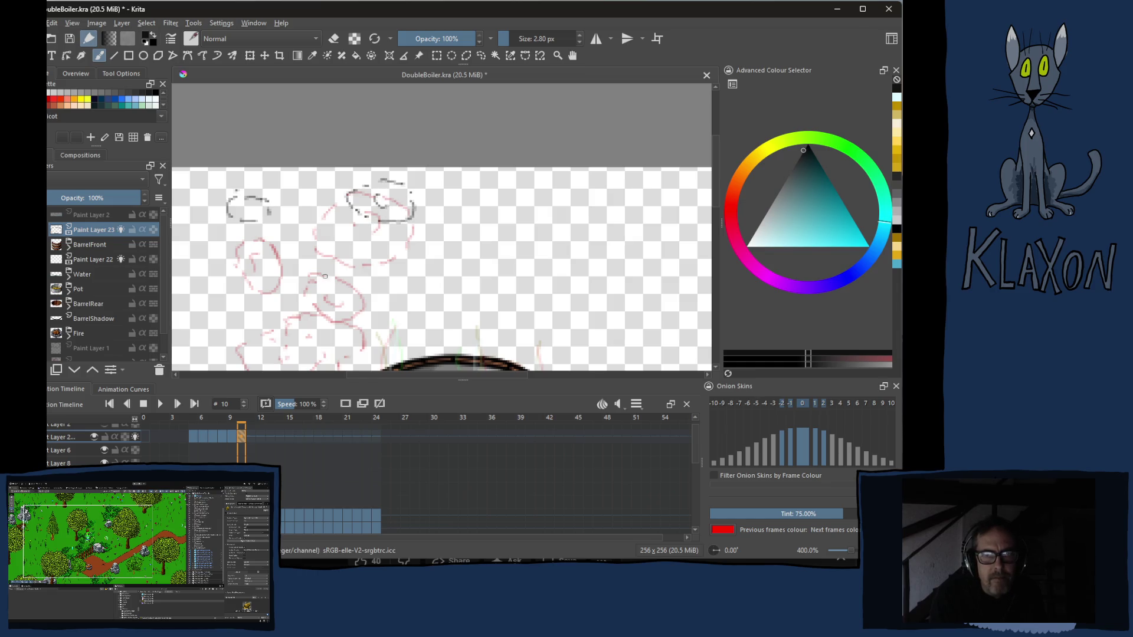
mouse_move(326, 275)
mouse_down()
mouse_move(337, 287)
mouse_move(363, 283)
mouse_move(345, 257)
mouse_move(330, 267)
mouse_up()
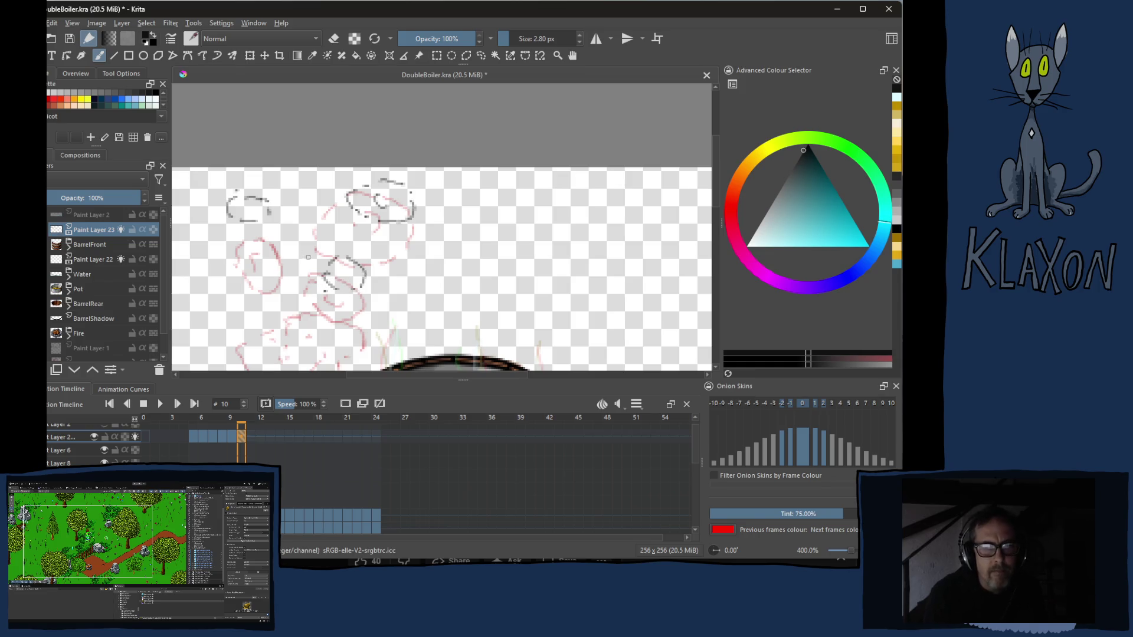
key(e)
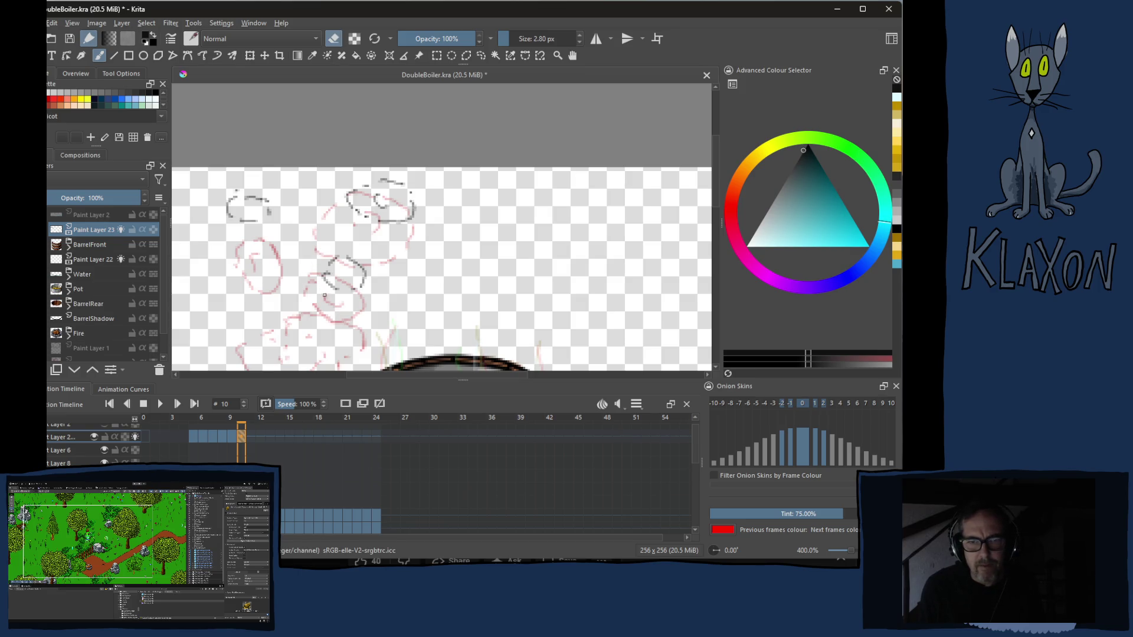
key(e)
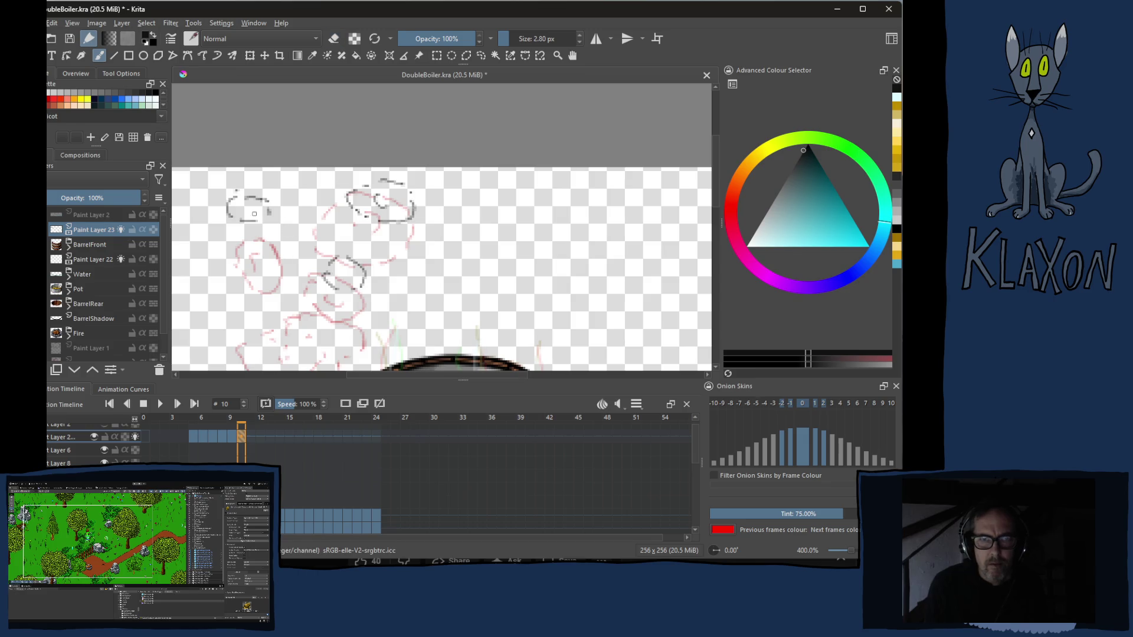
drag(253, 211, 240, 209)
drag(341, 270, 345, 279)
key(e)
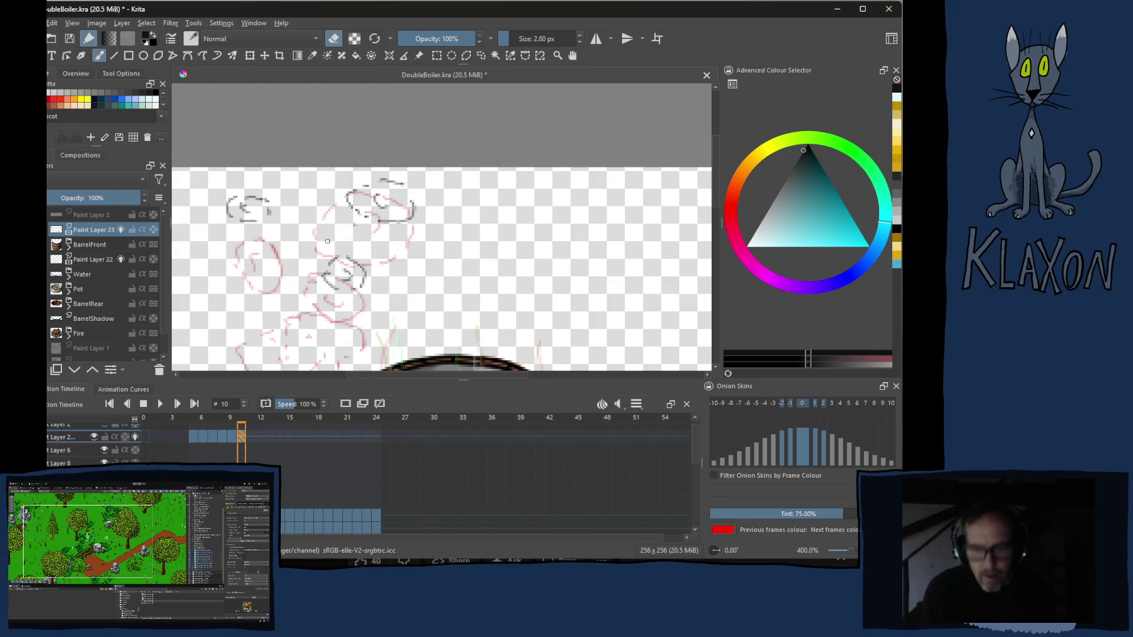
key(Left)
key(Left)
key(Left)
key(Left)
key(Left)
mouse_move(354, 354)
mouse_down()
mouse_move(365, 215)
mouse_move(345, 181)
mouse_up()
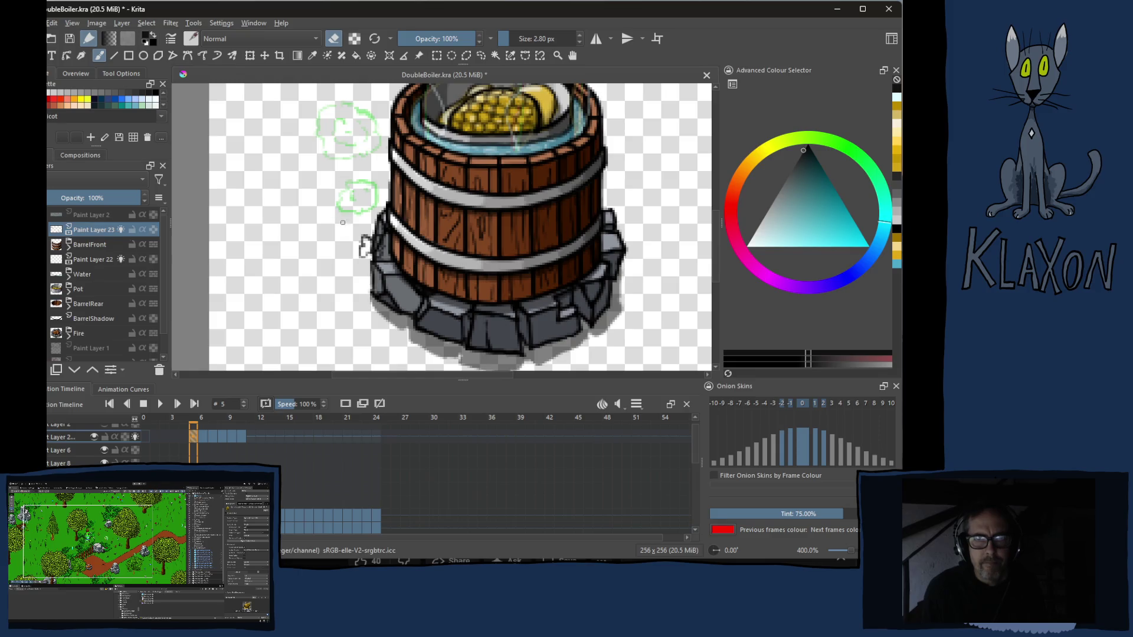
- Pick white from the pop-up palette, thicken the brush to about 6 px and paint a stroke beside the barrel base
key(e)
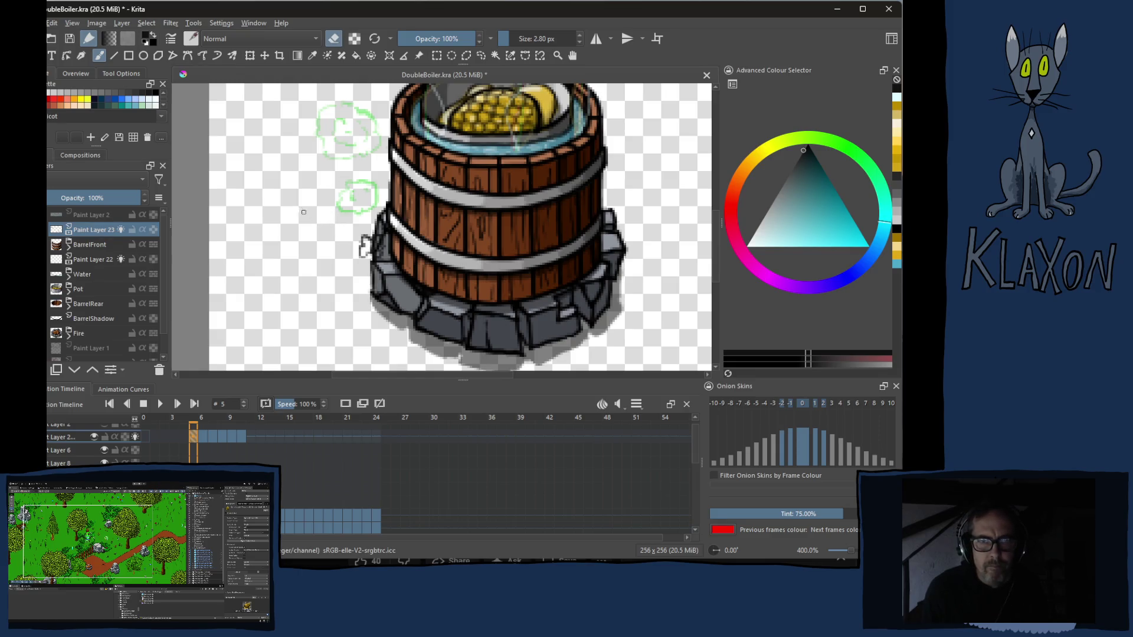
right_click(336, 247)
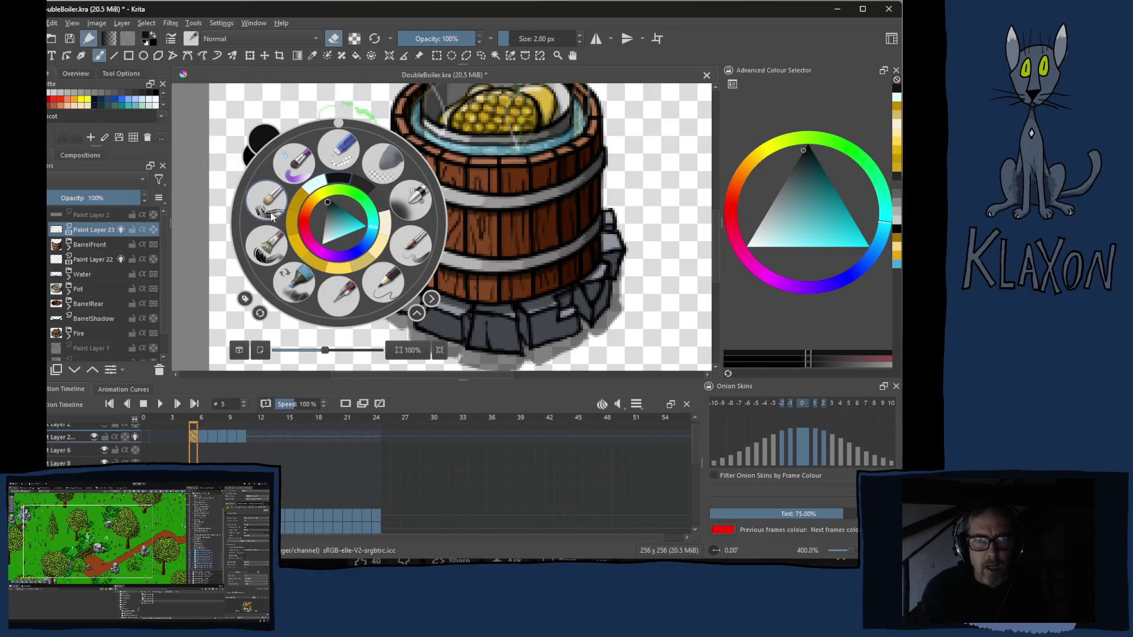
click(326, 237)
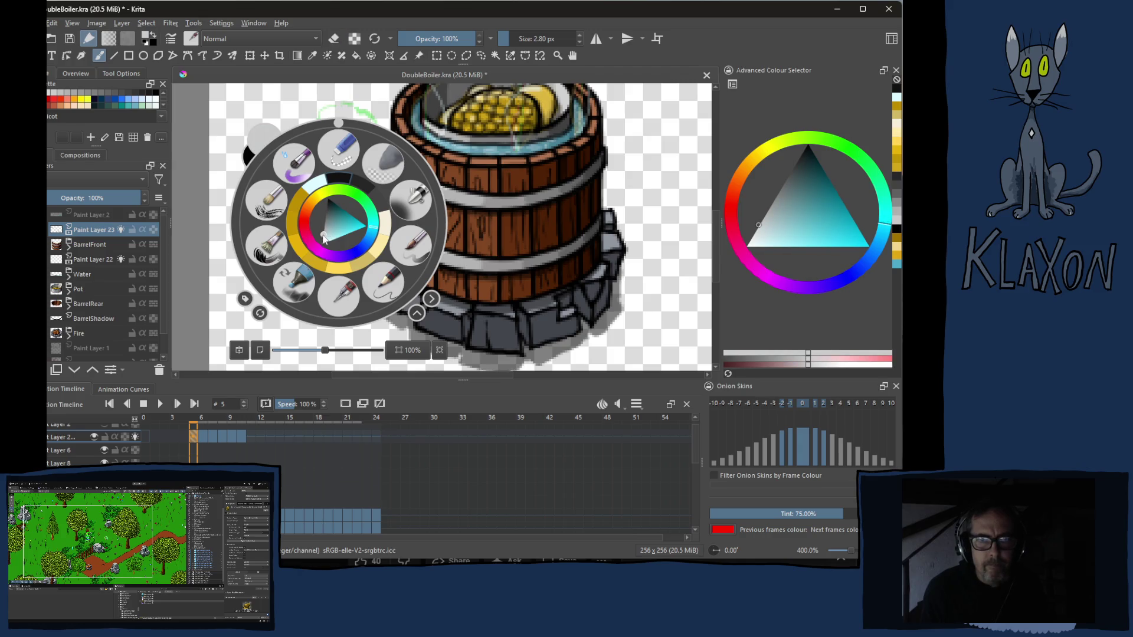
right_click(287, 193)
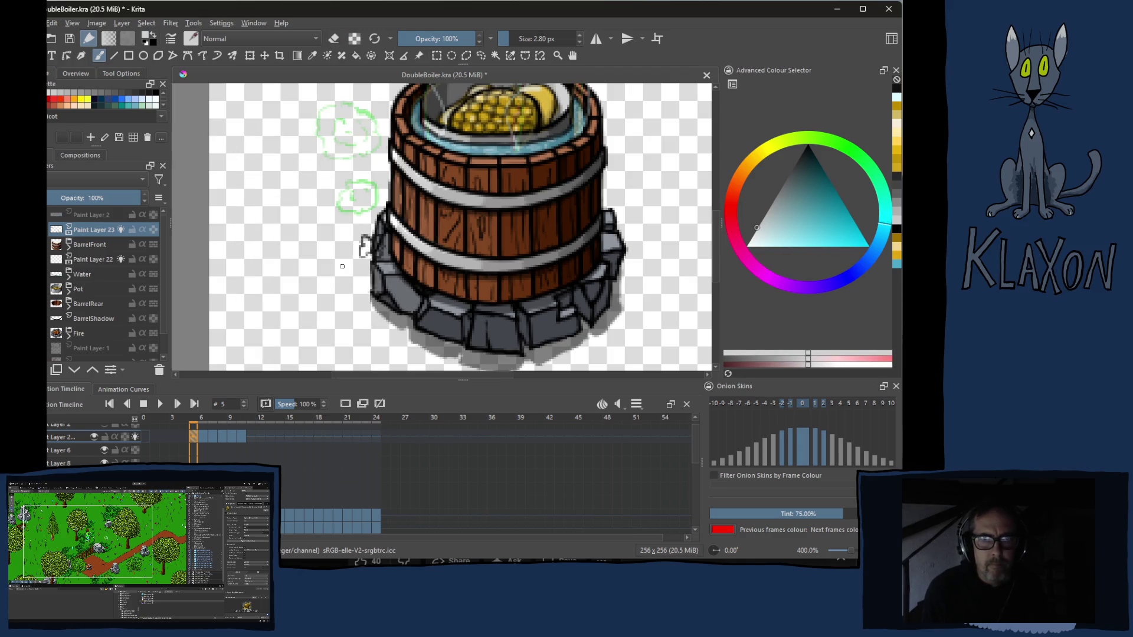
key(bracketright)
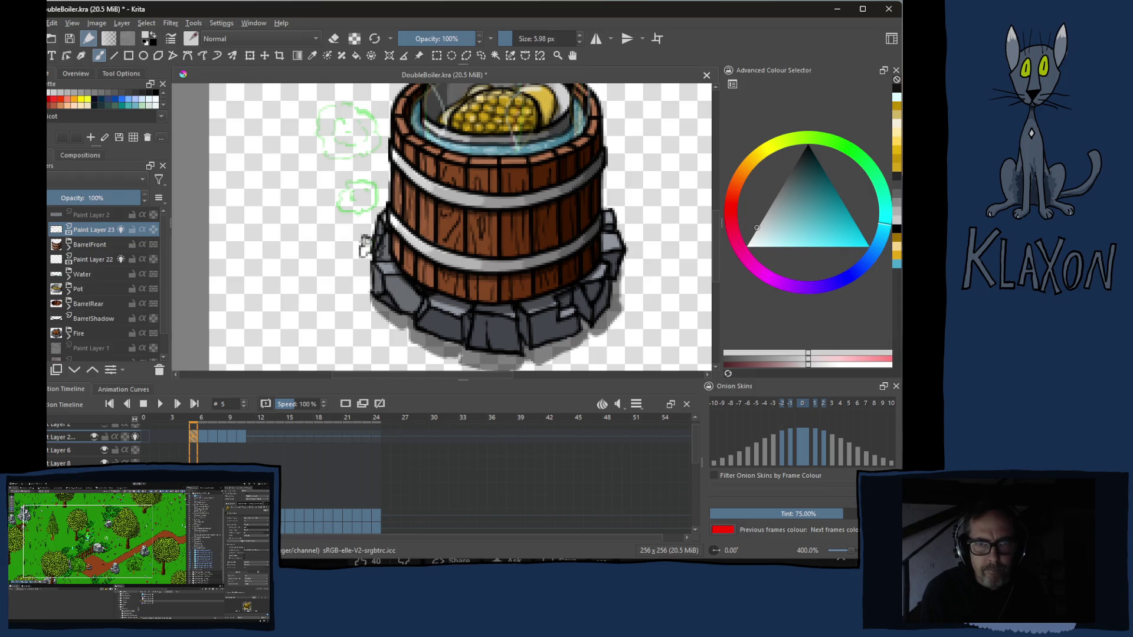
drag(369, 244, 366, 251)
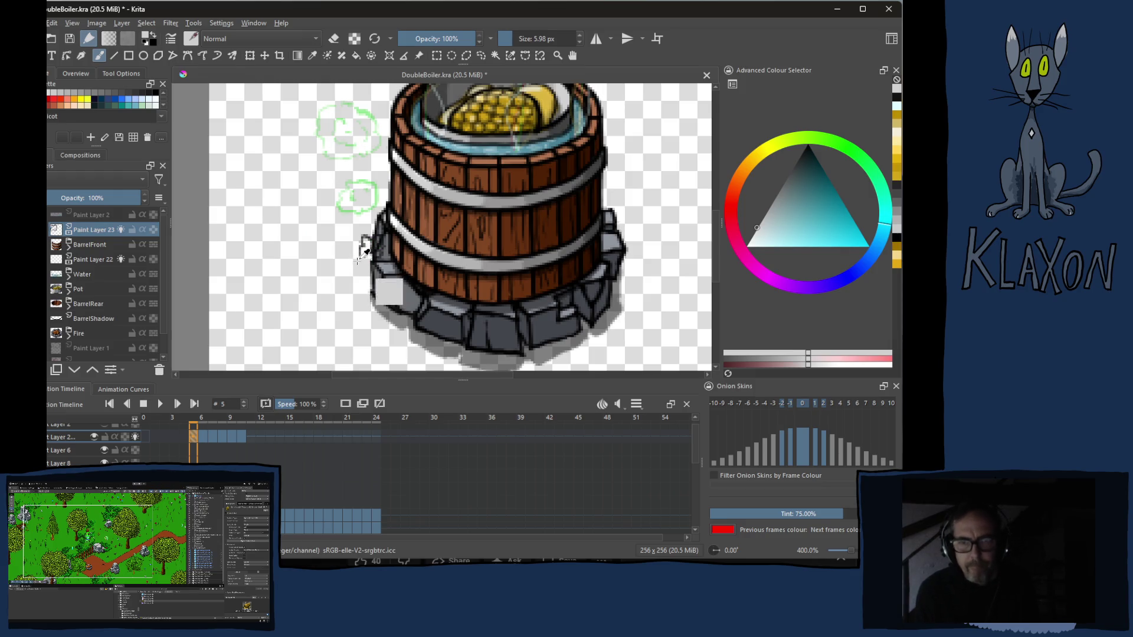
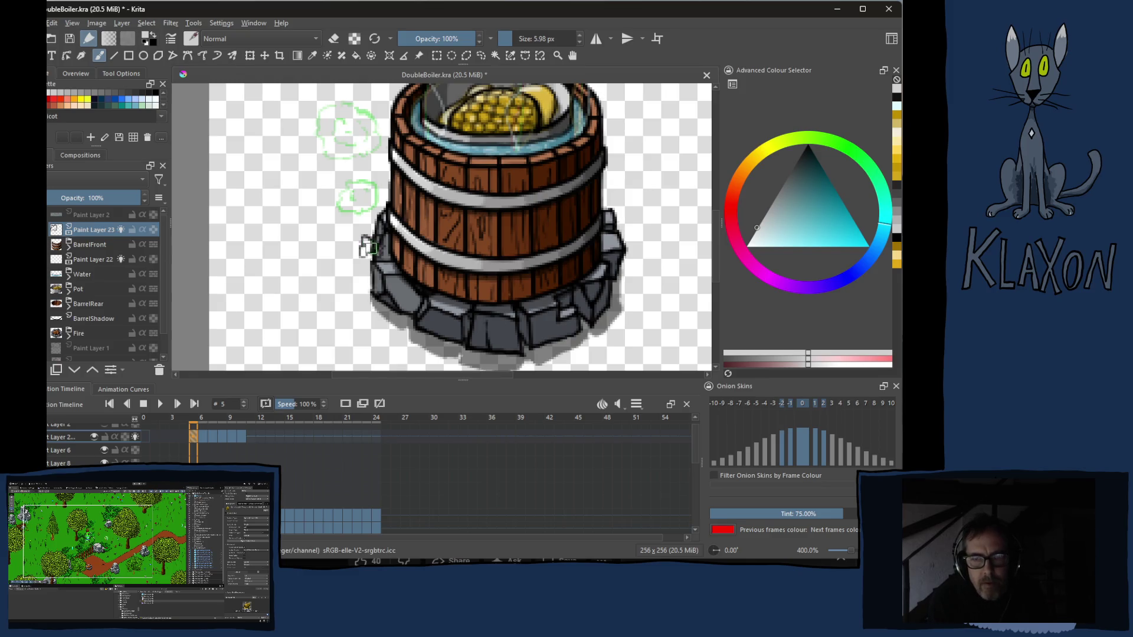
scroll(365, 246, up, 1)
scroll(365, 246, up, 1)
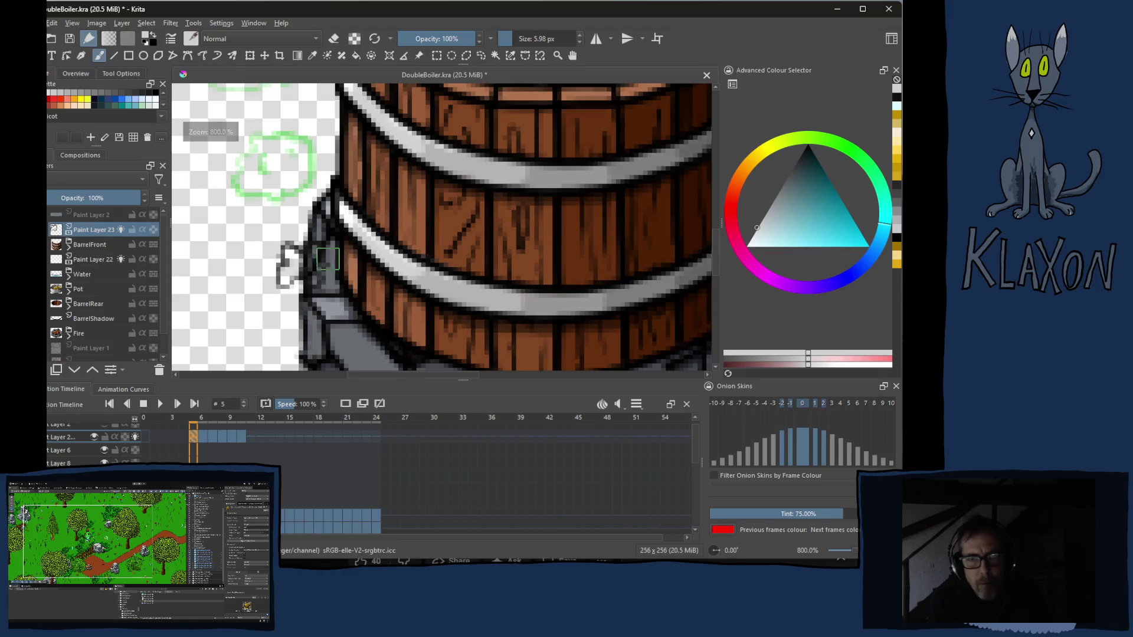
- Add a new empty paint layer (Paint Layer 24) directly above BarrelFront for the steam
click(94, 244)
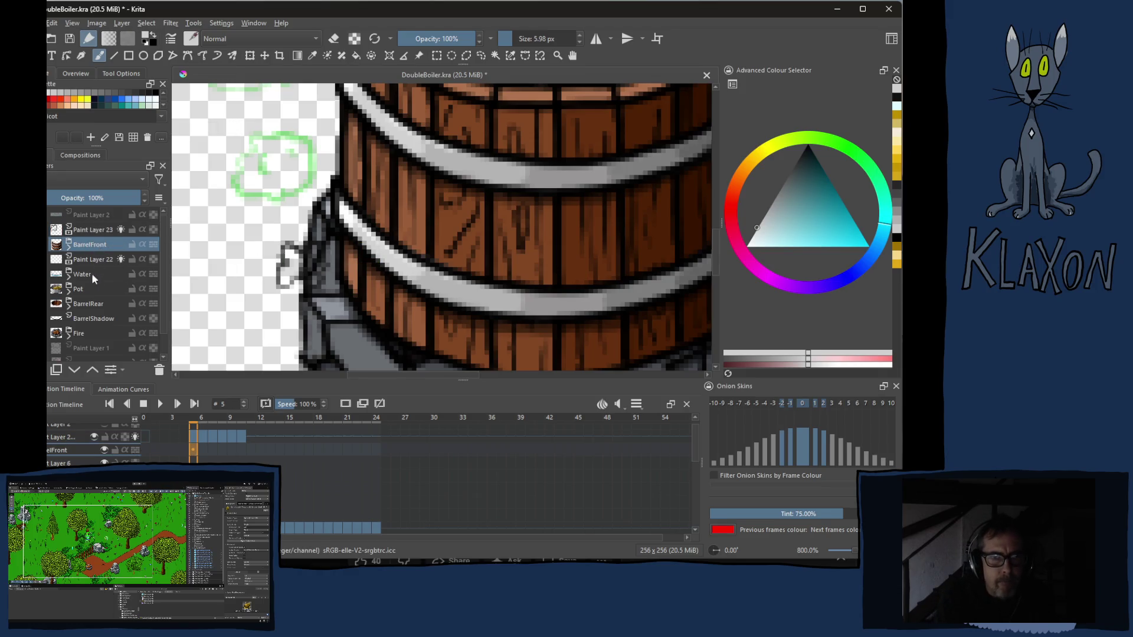
key(Insert)
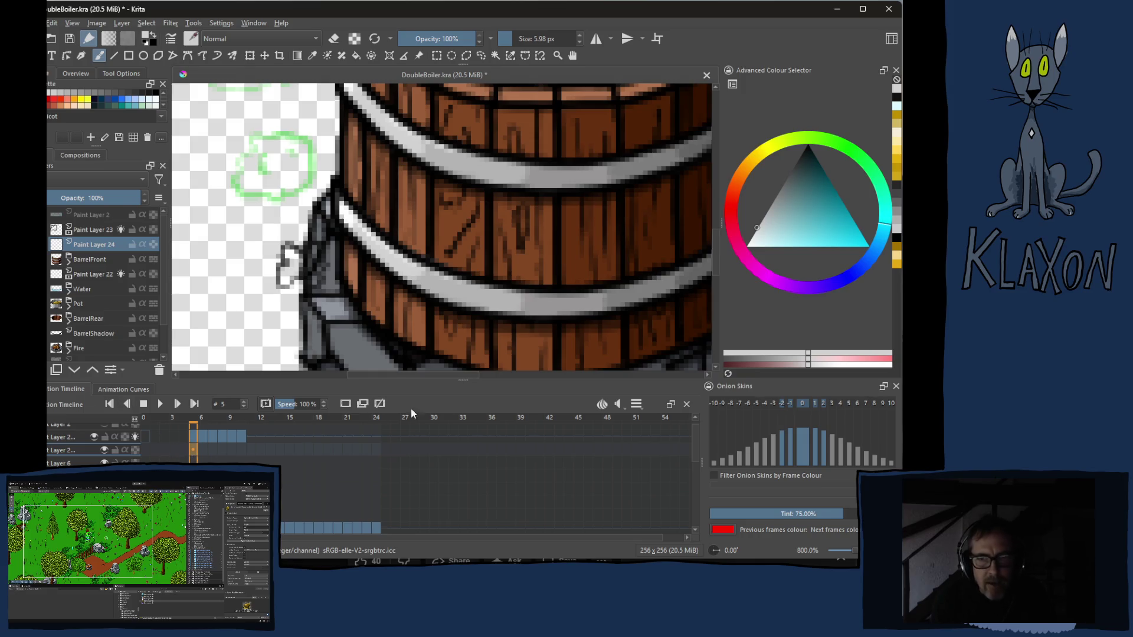
- Paint a small grey steam puff beside the barrel on frame 5 and a grey cloud on a new frame 6
click(346, 405)
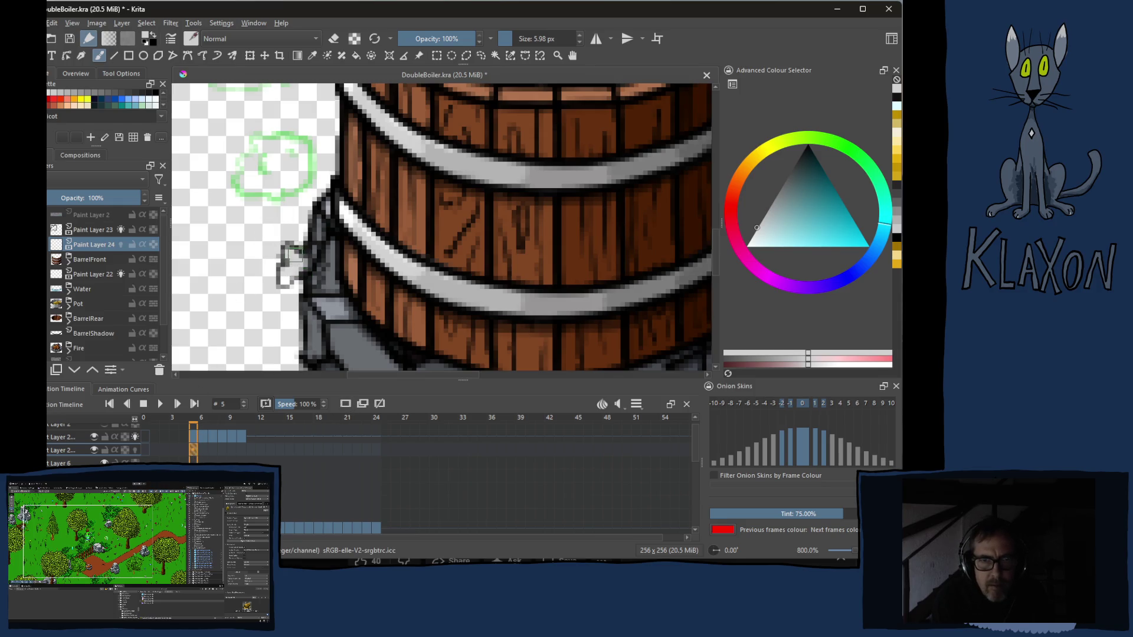
mouse_move(288, 277)
mouse_down()
mouse_move(316, 251)
mouse_move(317, 281)
mouse_move(296, 259)
mouse_move(293, 274)
mouse_up()
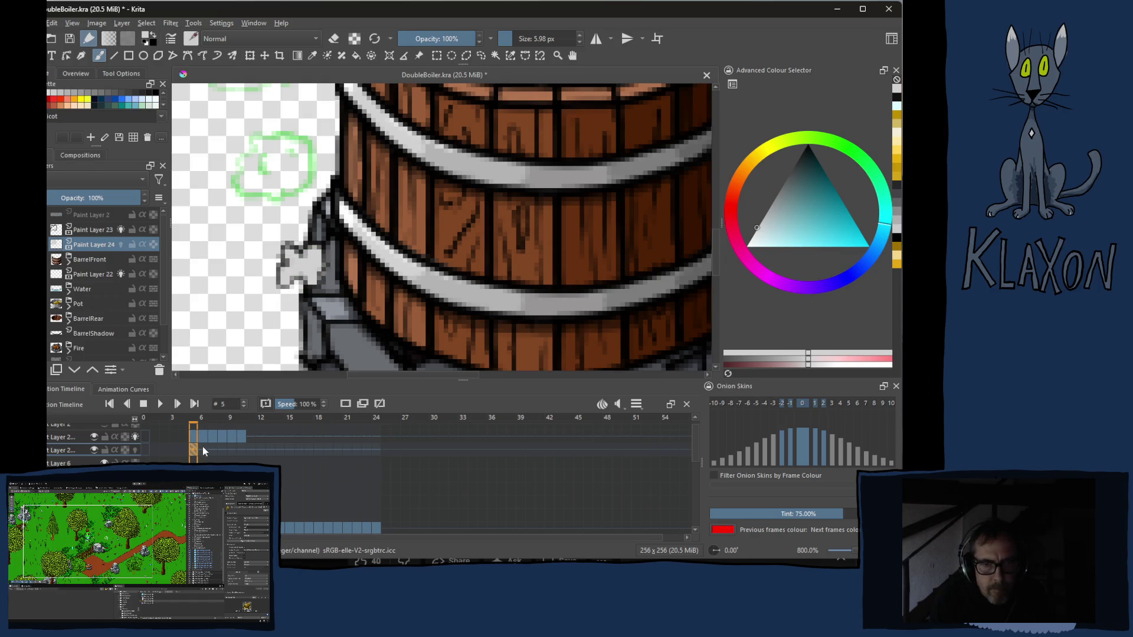
key(Right)
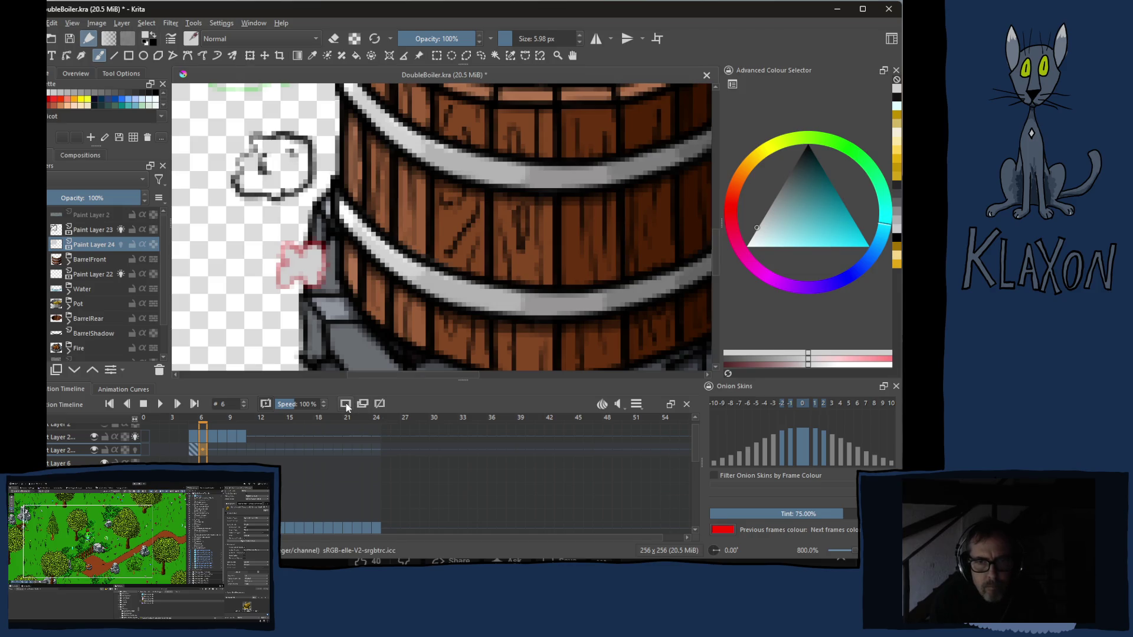
click(345, 405)
mouse_move(265, 147)
mouse_down()
mouse_move(250, 181)
mouse_move(292, 158)
mouse_move(297, 173)
mouse_up()
- Fill the growing steam cloud with grey pixels on frames 7 and 8
click(215, 445)
scroll(444, 222, up, 3)
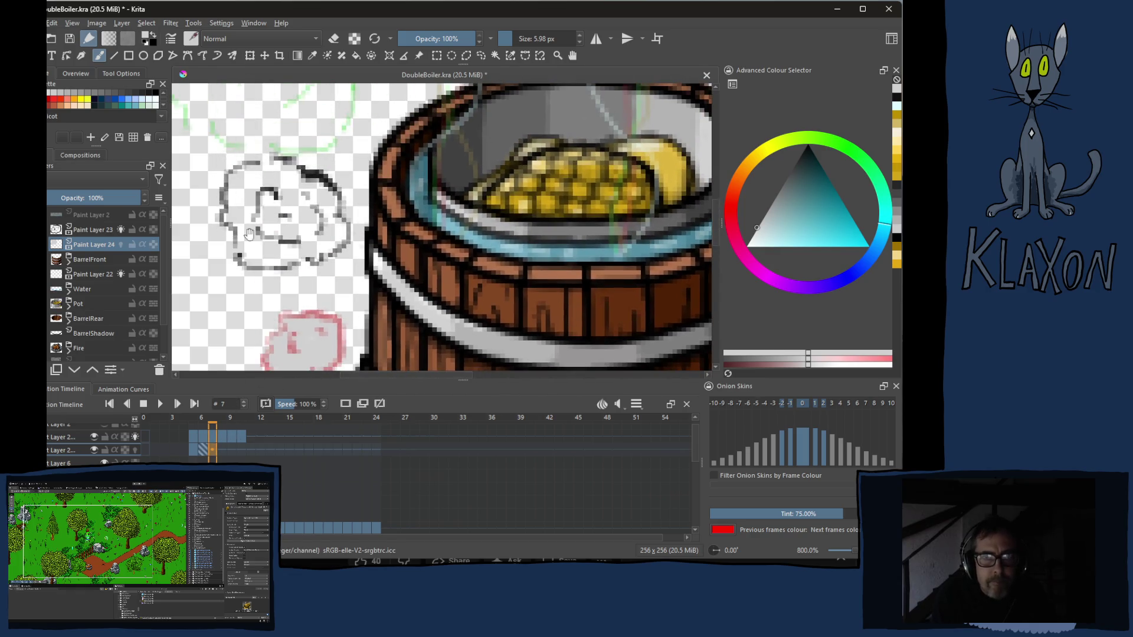
mouse_move(279, 173)
mouse_down()
mouse_move(244, 211)
mouse_move(261, 222)
mouse_move(233, 223)
mouse_move(284, 258)
mouse_move(323, 219)
mouse_move(301, 185)
mouse_move(290, 222)
mouse_move(305, 235)
mouse_move(284, 228)
mouse_move(312, 256)
mouse_move(312, 336)
mouse_up()
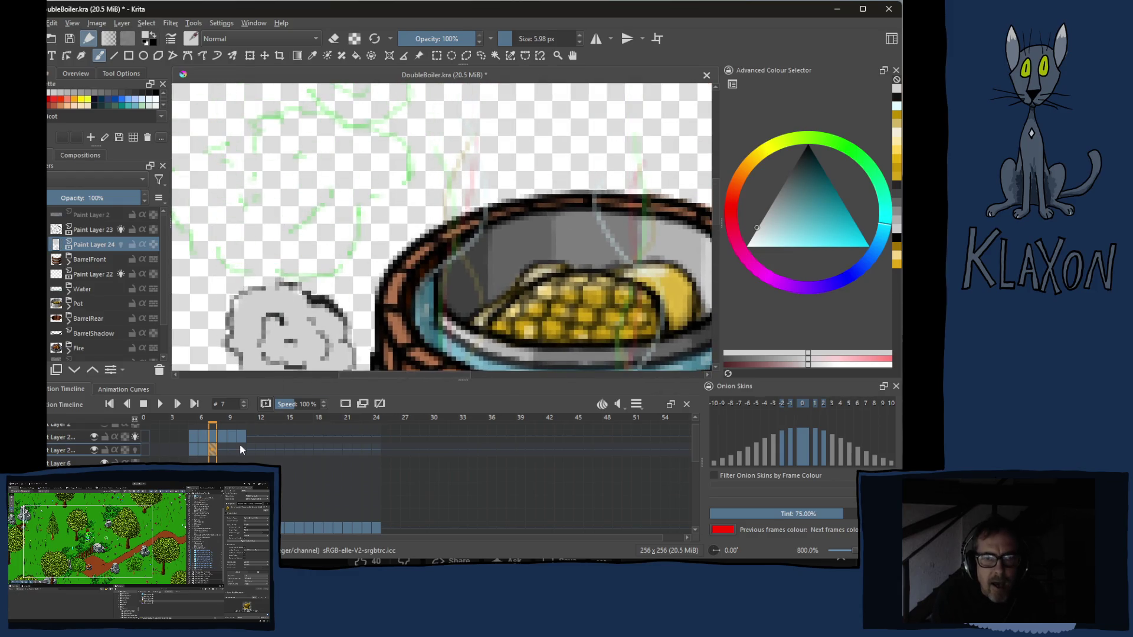
click(229, 443)
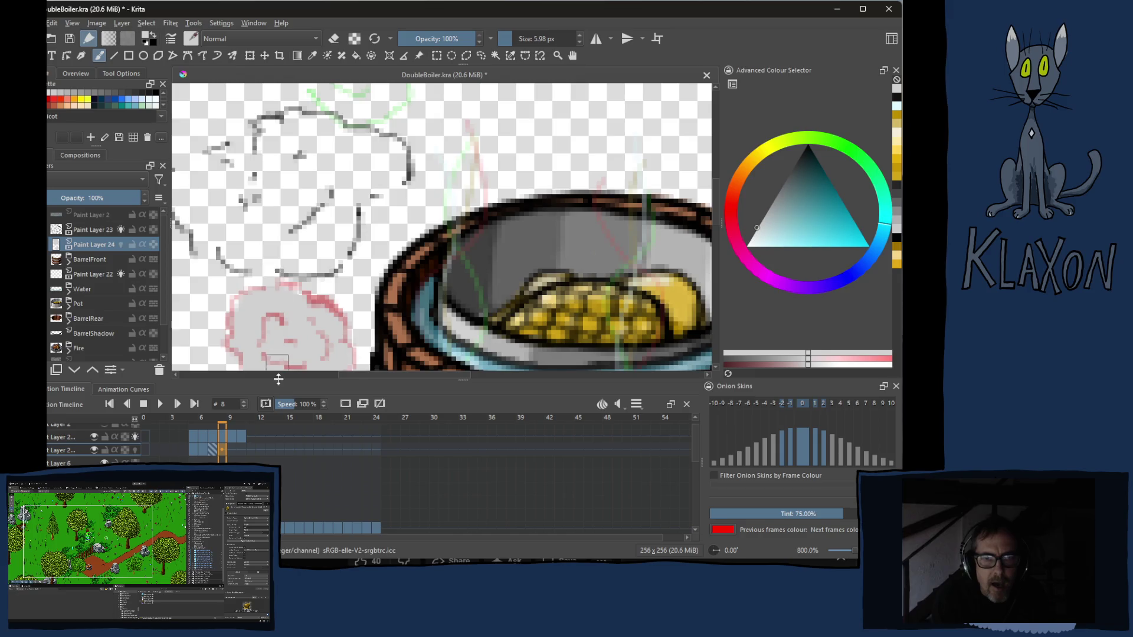
drag(276, 356, 318, 310)
mouse_move(301, 169)
mouse_down()
mouse_move(223, 199)
mouse_move(286, 266)
mouse_move(346, 275)
mouse_move(389, 257)
mouse_move(309, 160)
mouse_move(363, 146)
mouse_move(370, 179)
mouse_move(412, 164)
mouse_move(407, 181)
mouse_move(369, 175)
mouse_move(429, 213)
mouse_move(448, 191)
mouse_move(429, 173)
mouse_up()
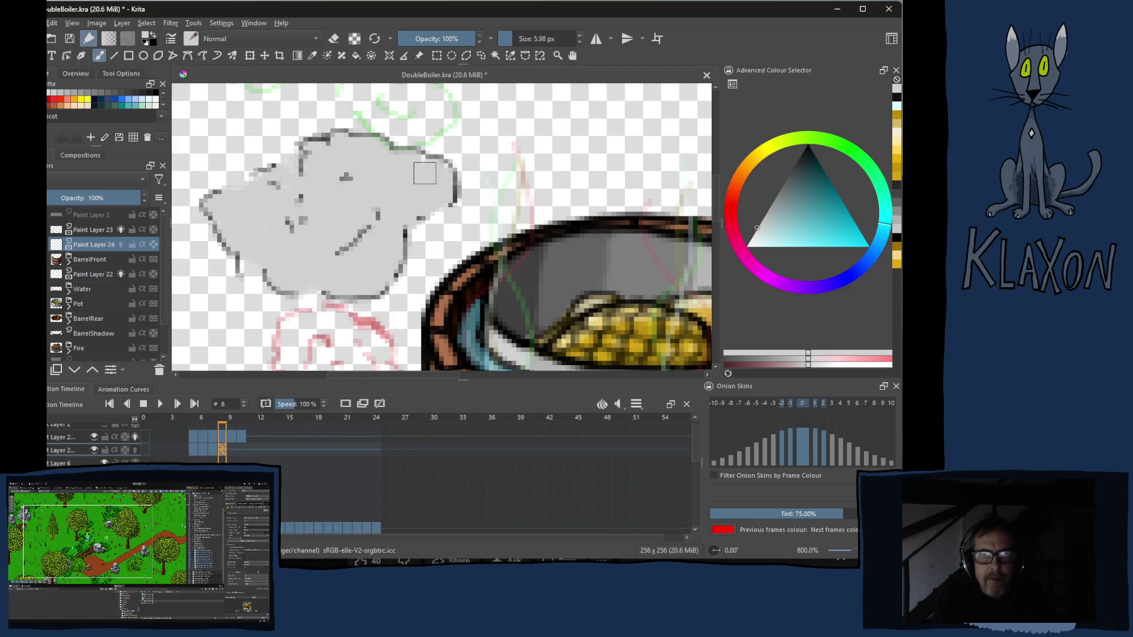
mouse_move(331, 194)
mouse_down()
mouse_move(254, 215)
mouse_move(300, 186)
mouse_move(244, 197)
mouse_up()
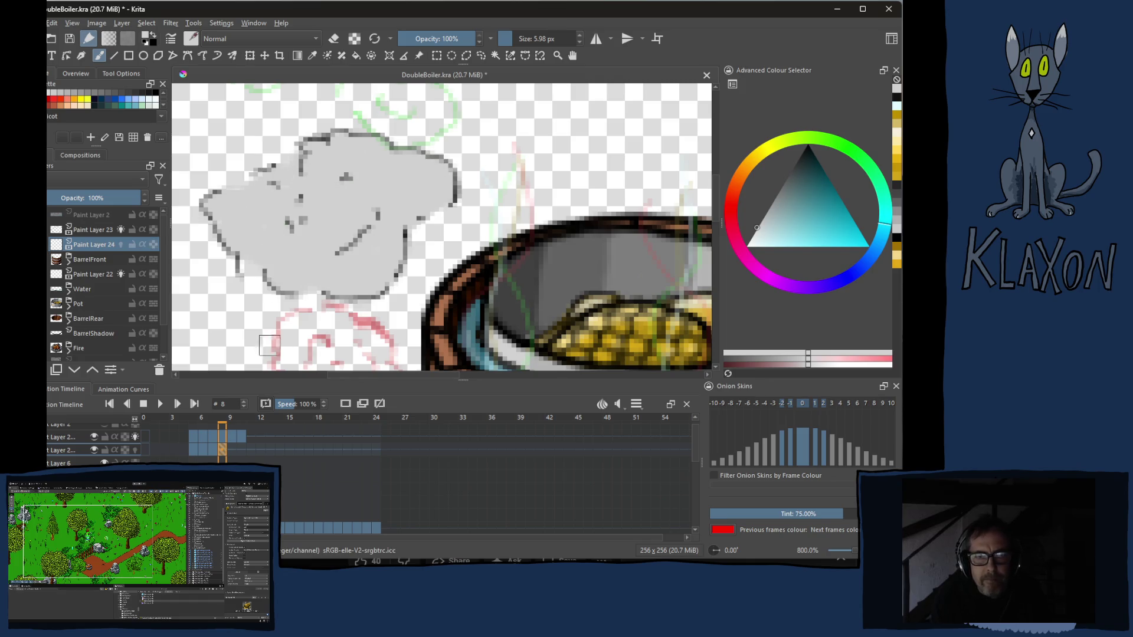
- Start a blank keyframe at frame 9 for the next puff
click(234, 448)
key(Insert)
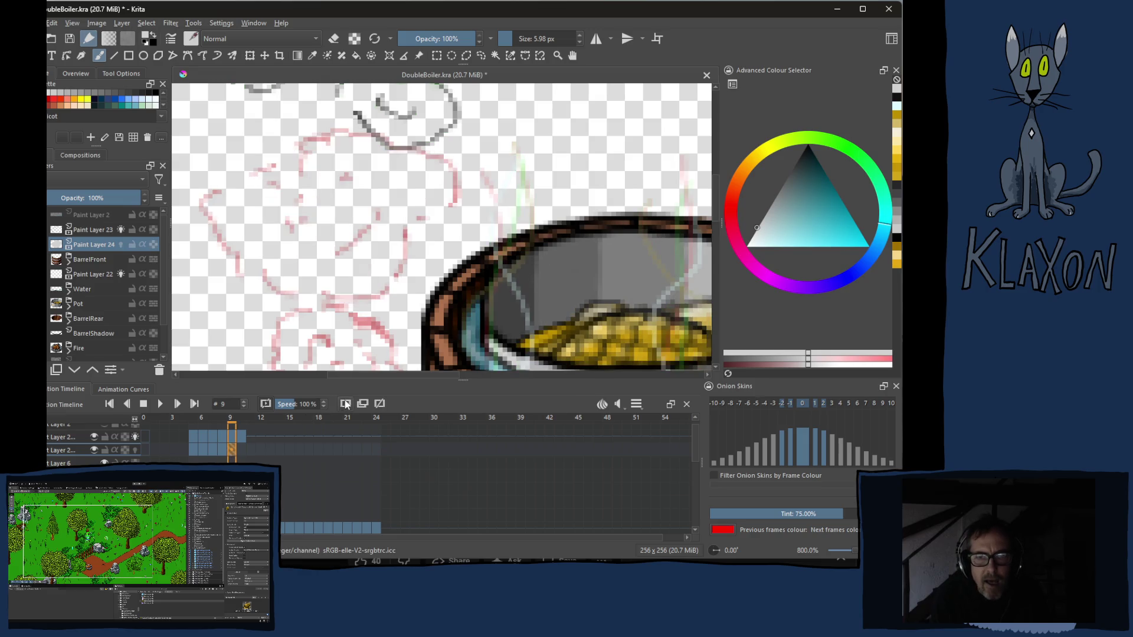
- Fill the left, lower and upper-middle sketched steam blobs on frame 9 with grey
mouse_move(372, 177)
mouse_down()
mouse_move(317, 290)
mouse_move(371, 337)
mouse_up()
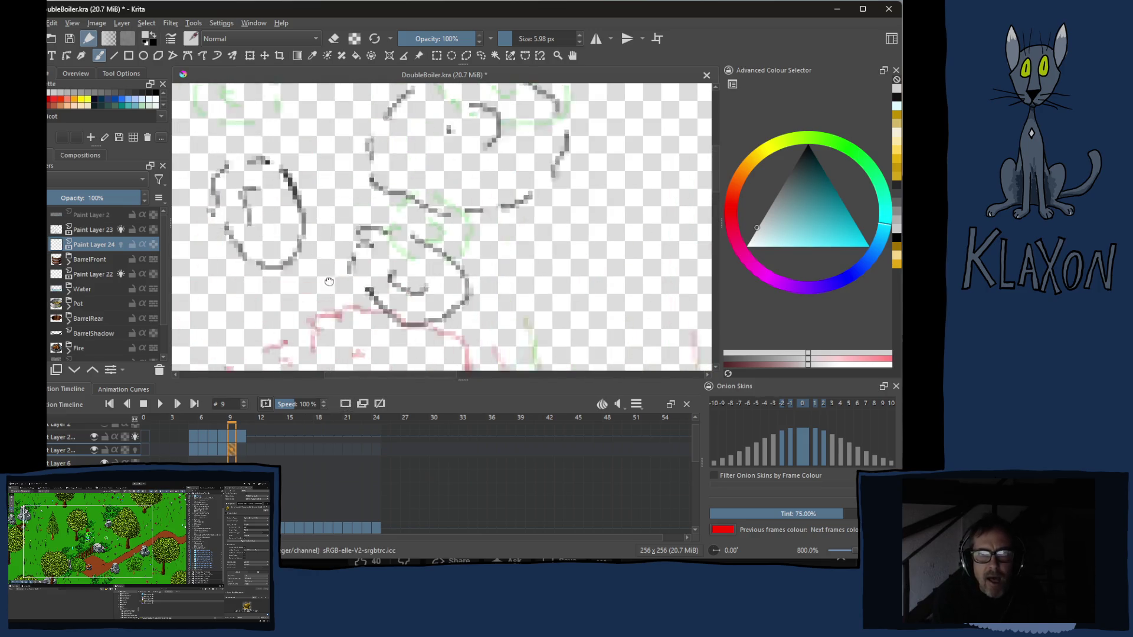
drag(337, 265, 373, 310)
click(265, 190)
mouse_move(261, 188)
mouse_down()
mouse_move(248, 195)
mouse_move(292, 220)
mouse_move(297, 253)
mouse_move(305, 248)
mouse_move(292, 265)
mouse_move(255, 237)
mouse_up()
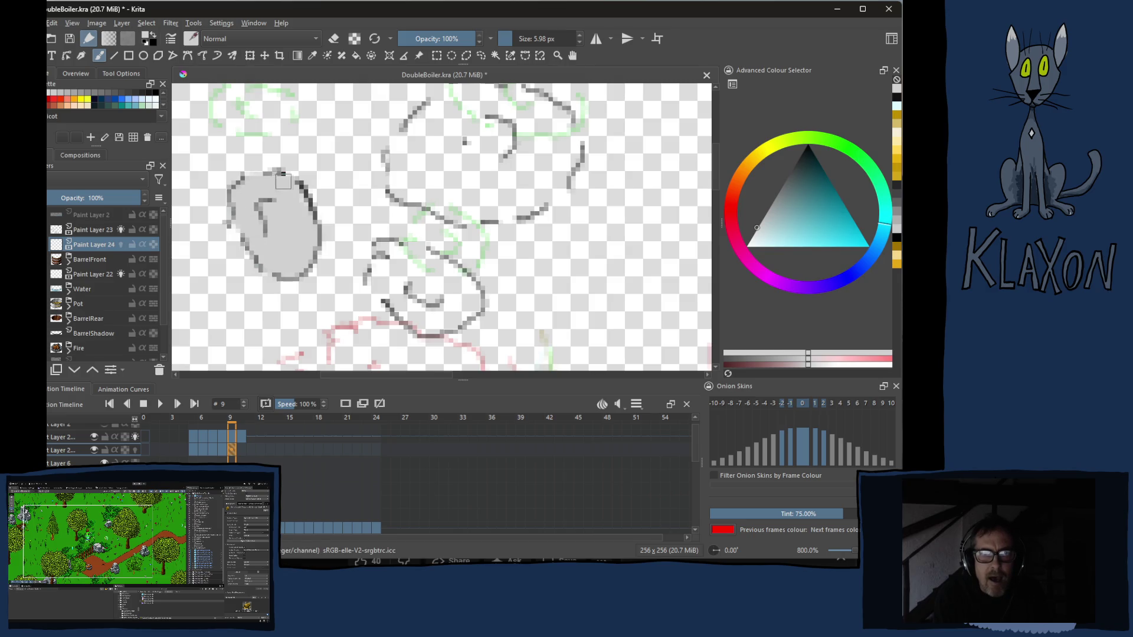
mouse_move(401, 260)
mouse_down()
mouse_move(389, 252)
mouse_move(385, 279)
mouse_move(420, 309)
mouse_move(452, 305)
mouse_move(460, 317)
mouse_move(439, 266)
mouse_move(471, 294)
mouse_up()
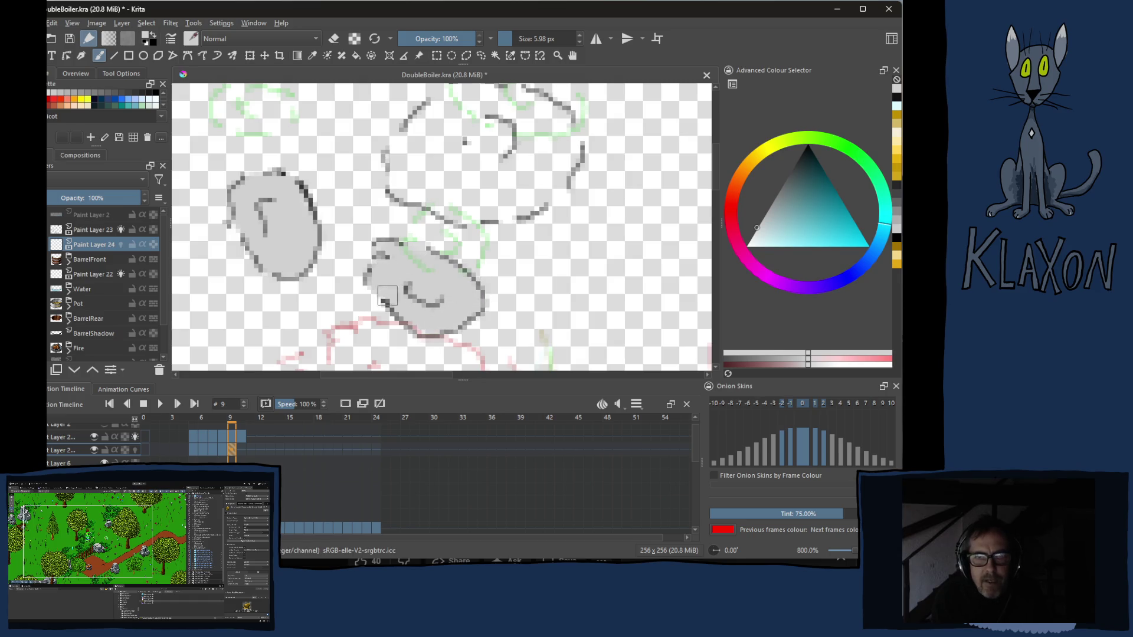
scroll(440, 280, up, 2)
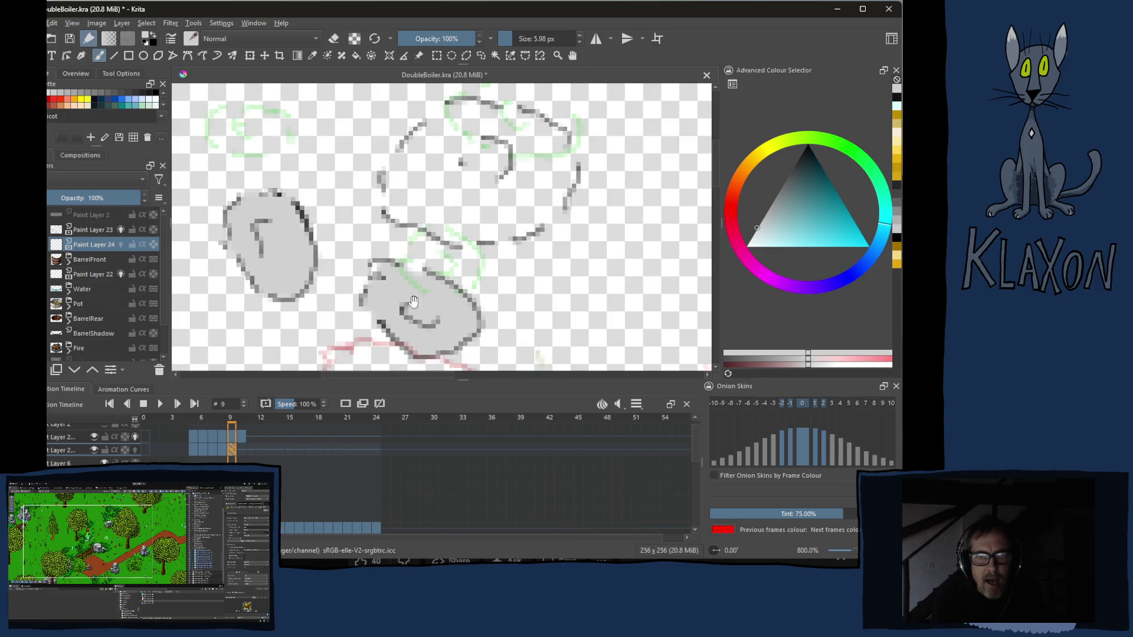
scroll(434, 221, up, 3)
mouse_move(429, 156)
mouse_down()
mouse_move(363, 234)
mouse_move(416, 195)
mouse_move(469, 177)
mouse_move(460, 249)
mouse_move(495, 267)
mouse_move(540, 239)
mouse_move(522, 182)
mouse_move(456, 155)
mouse_up()
mouse_move(403, 220)
mouse_down()
mouse_move(367, 239)
mouse_move(377, 261)
mouse_move(509, 283)
mouse_up()
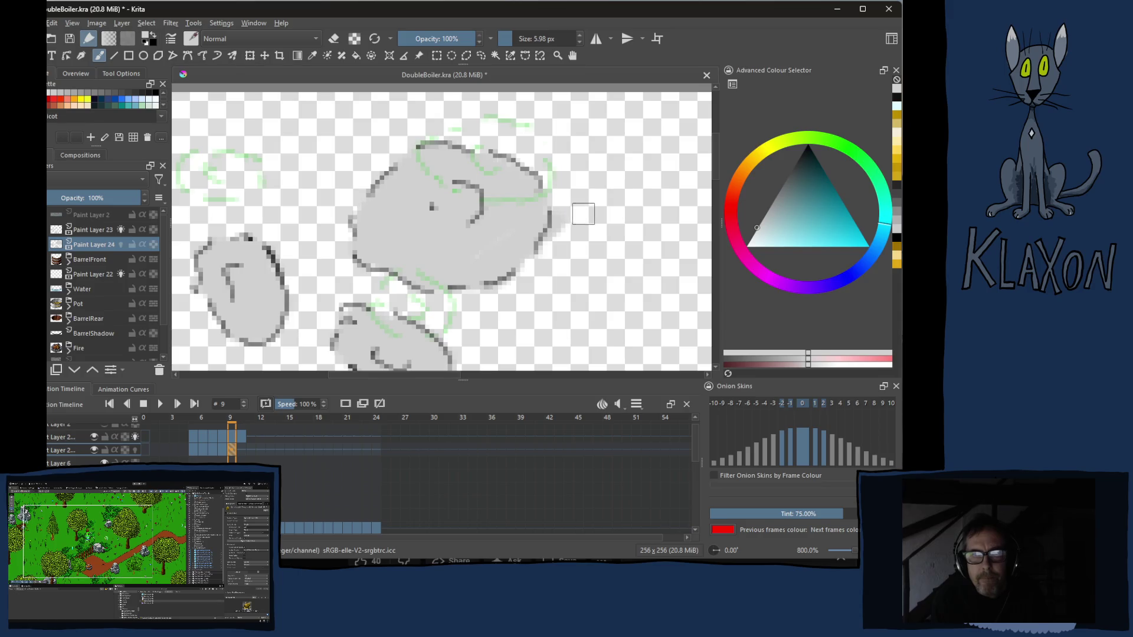
- Toggle the eraser, check the quick palette, and move to frame 10 for the next puff
key(e)
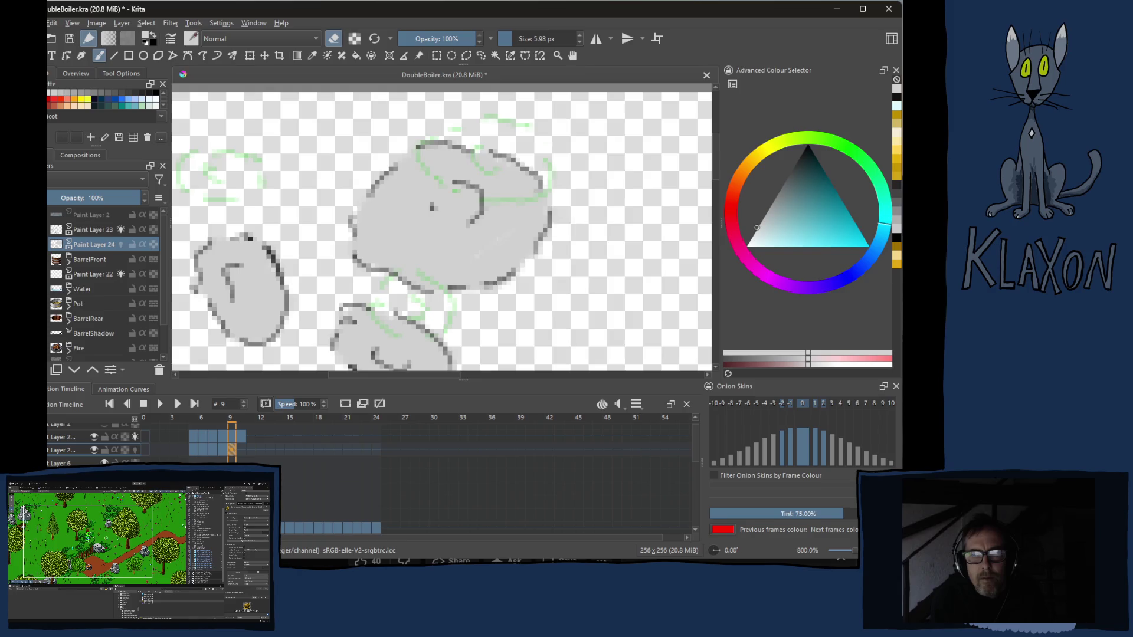
right_click(563, 217)
click(517, 209)
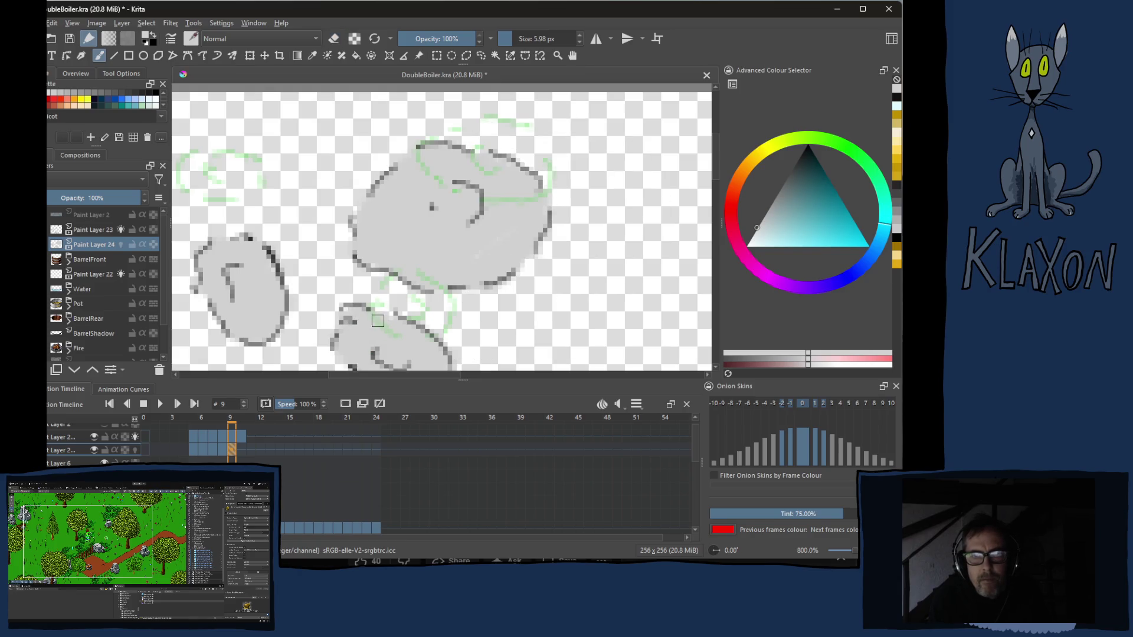
click(246, 449)
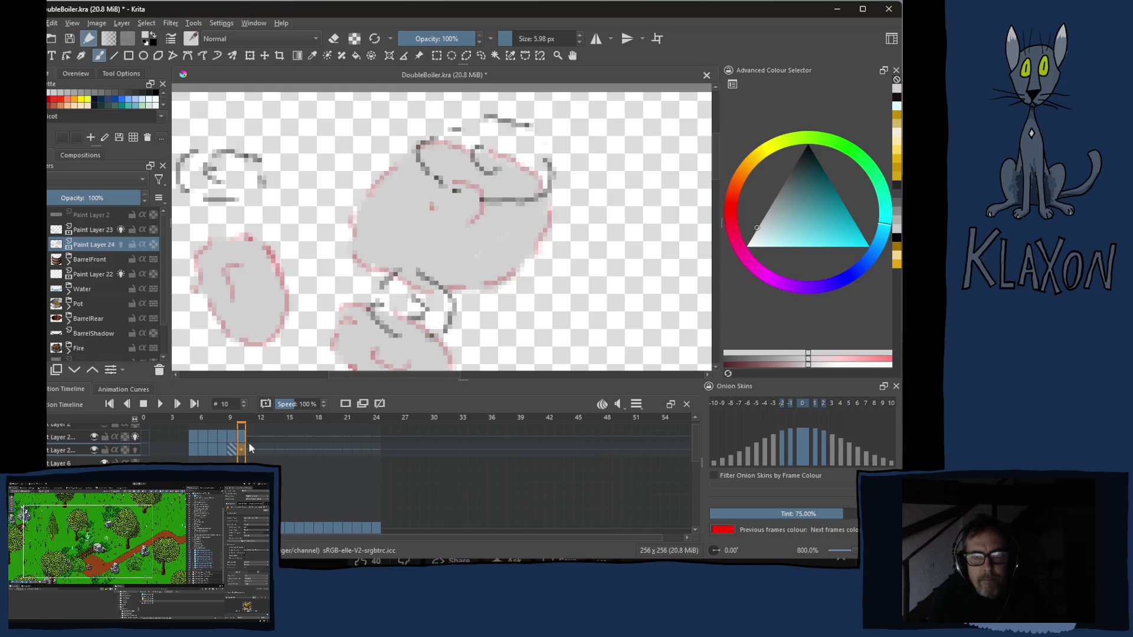
- On a blank frame 10, fill the top-left, lower-centre and upper-right steam puffs with grey
click(346, 405)
mouse_move(209, 163)
mouse_down()
mouse_move(190, 185)
mouse_move(248, 178)
mouse_move(213, 169)
mouse_move(252, 186)
mouse_up()
mouse_move(371, 292)
mouse_down()
mouse_move(416, 301)
mouse_move(380, 314)
mouse_move(407, 281)
mouse_move(431, 324)
mouse_move(443, 296)
mouse_move(412, 306)
mouse_up()
mouse_move(465, 175)
mouse_down()
mouse_move(475, 151)
mouse_move(442, 133)
mouse_move(434, 153)
mouse_move(505, 140)
mouse_move(496, 172)
mouse_move(522, 186)
mouse_move(543, 178)
mouse_move(537, 152)
mouse_move(478, 129)
mouse_move(425, 157)
mouse_move(443, 181)
mouse_move(493, 192)
mouse_up()
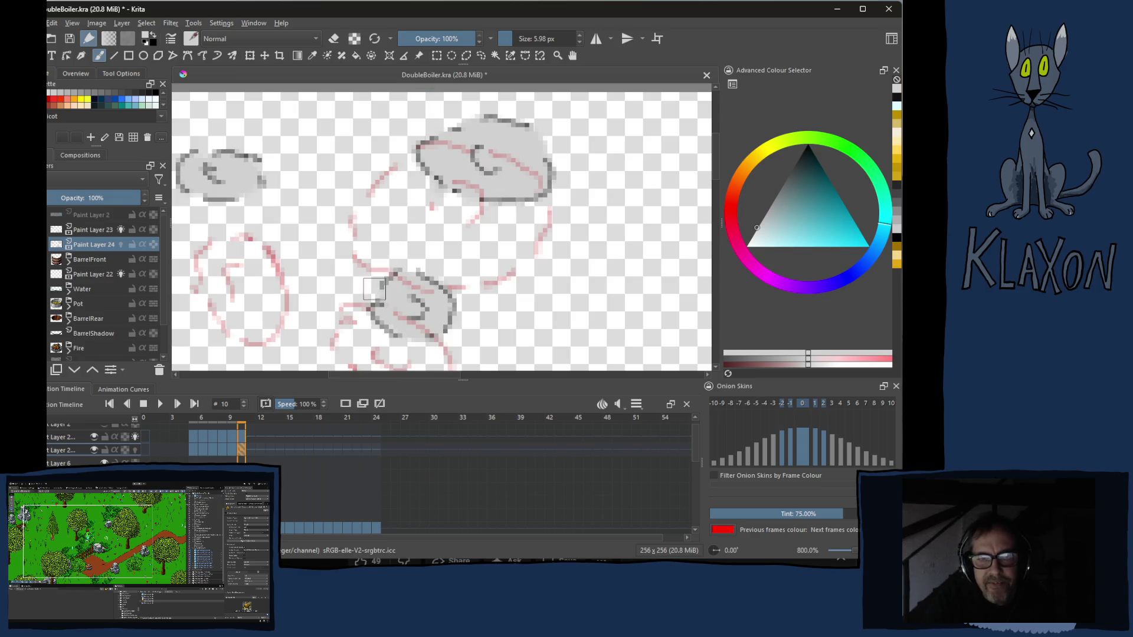
- Create a blank frame 11 and toggle two onion-skin frames' visibility
click(253, 450)
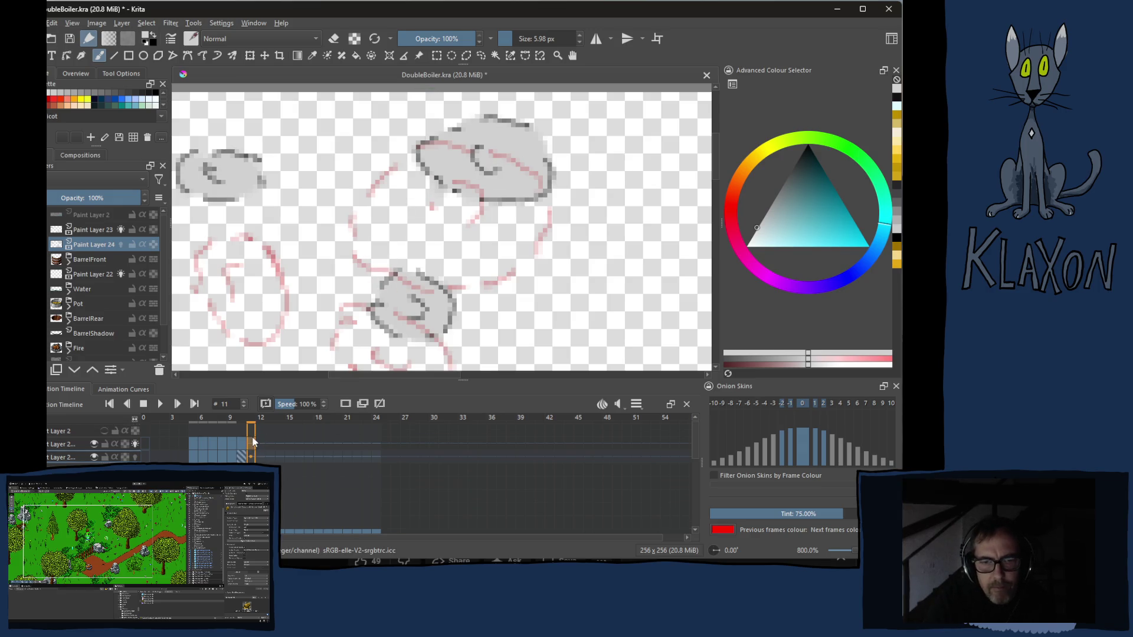
click(346, 404)
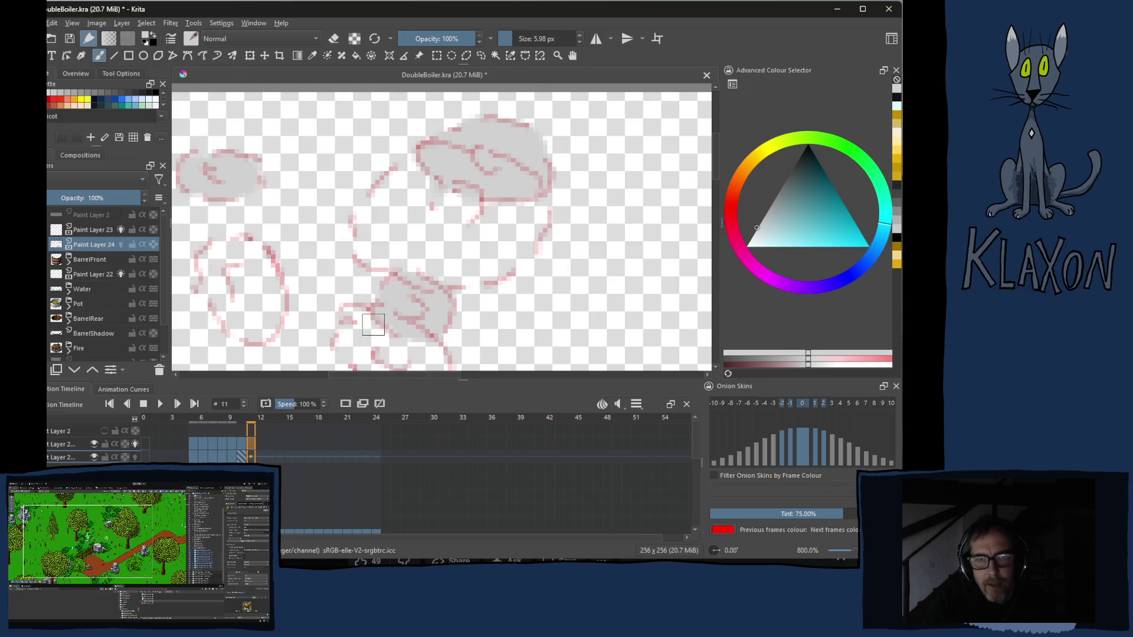
click(783, 404)
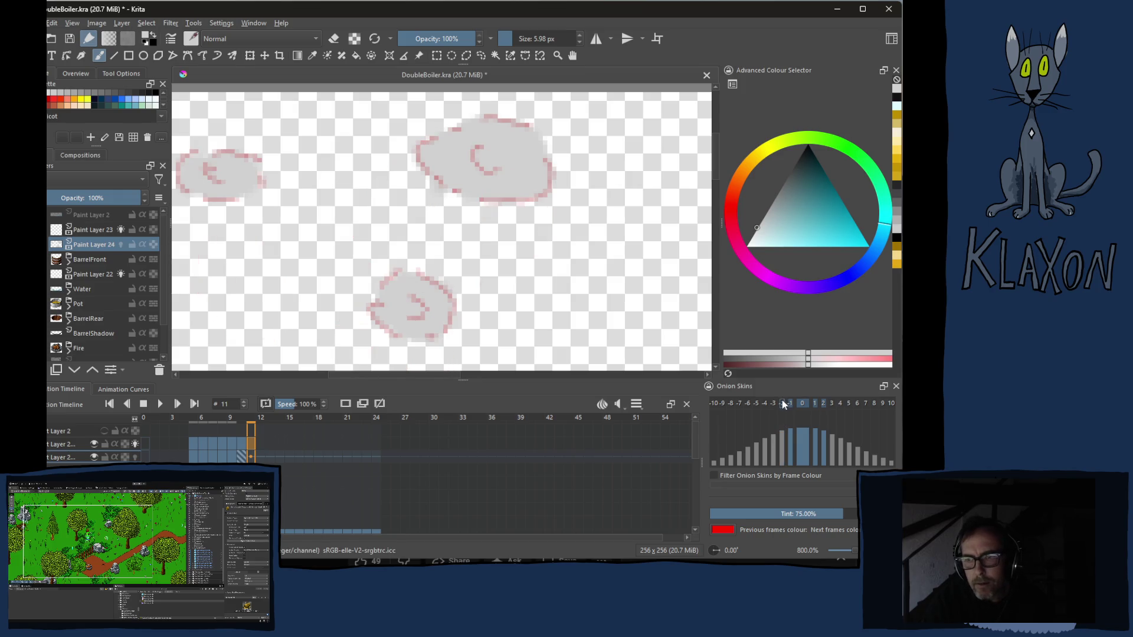
click(824, 404)
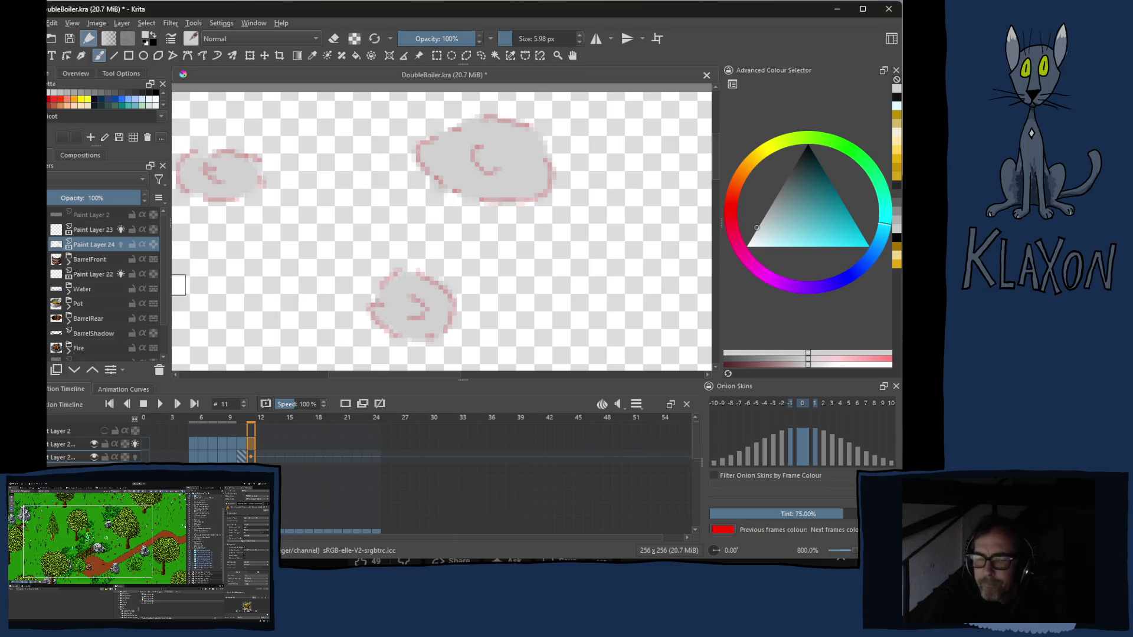
- Pick a different brush preset from the quick palette and set its size to about 2.68 px
right_click(304, 200)
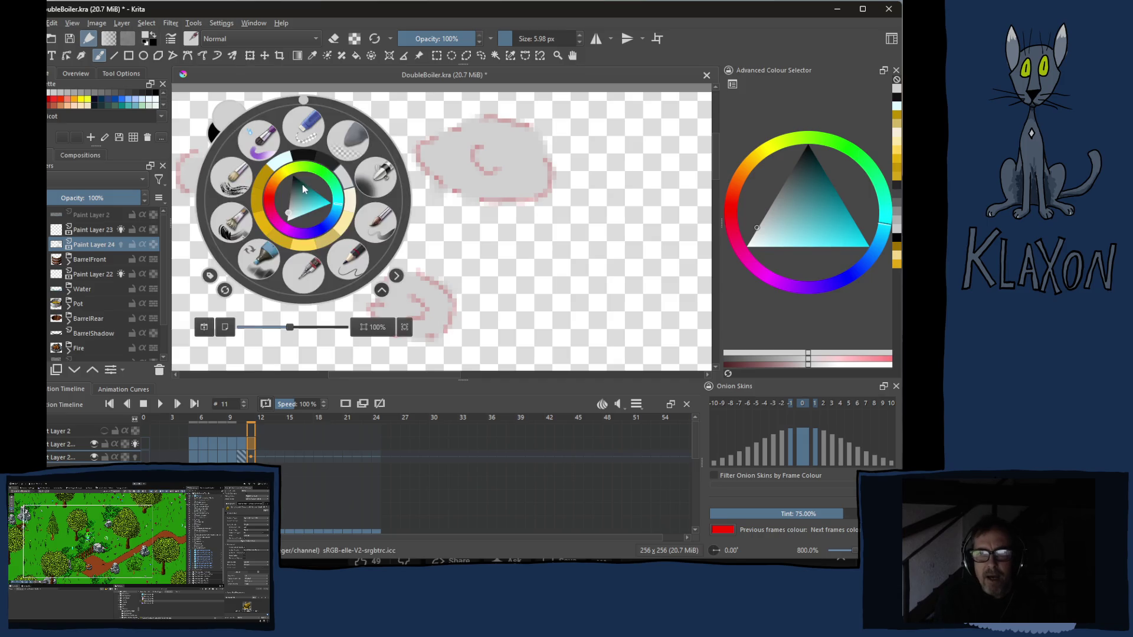
click(304, 156)
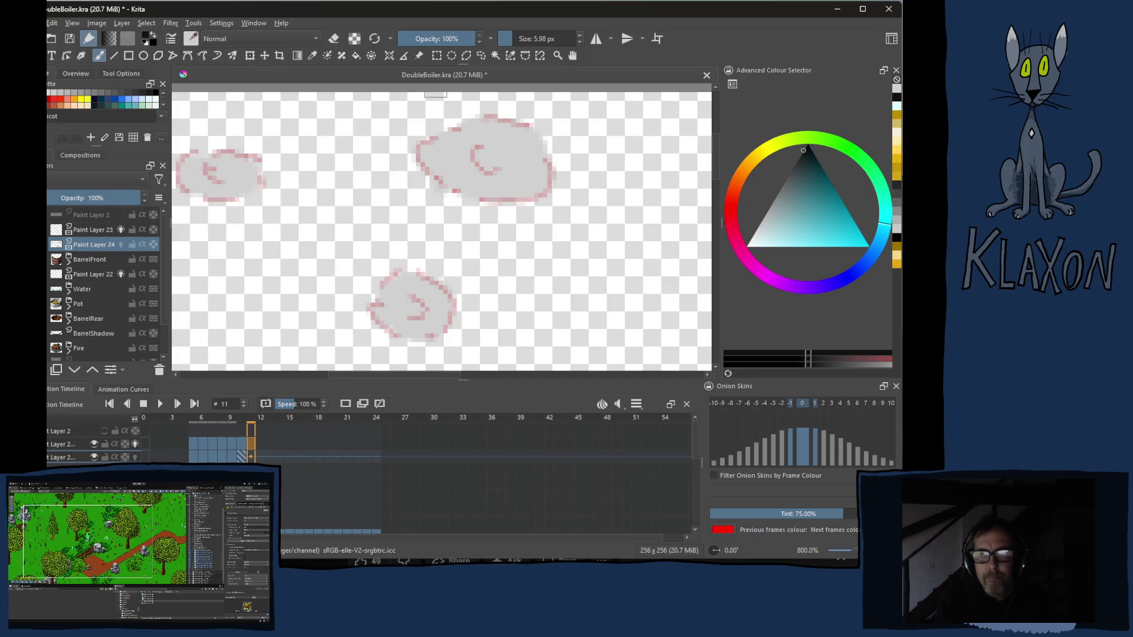
click(505, 38)
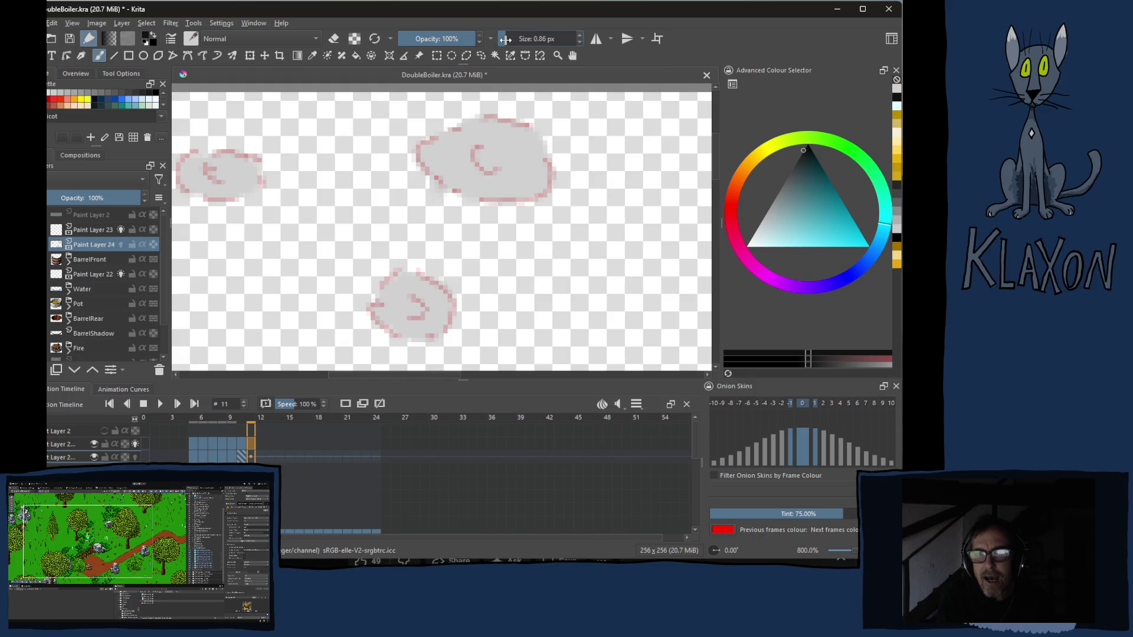
click(507, 38)
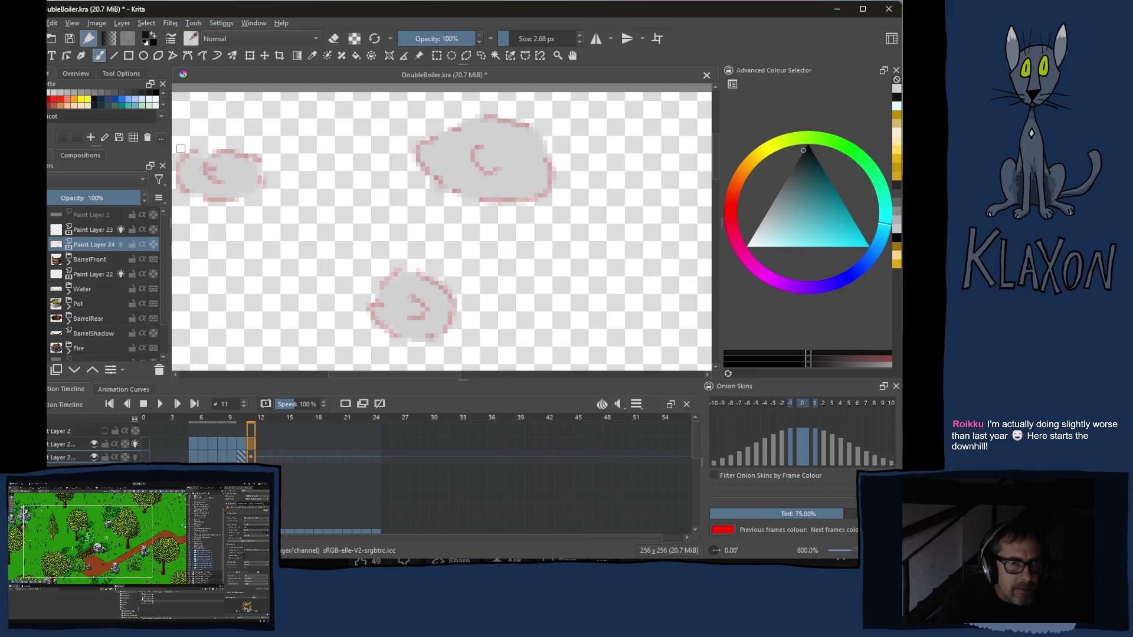
- Sketch dark grey outlines for the top-left, top and top-right clouds plus a small new puff on frame 11
drag(203, 262, 253, 249)
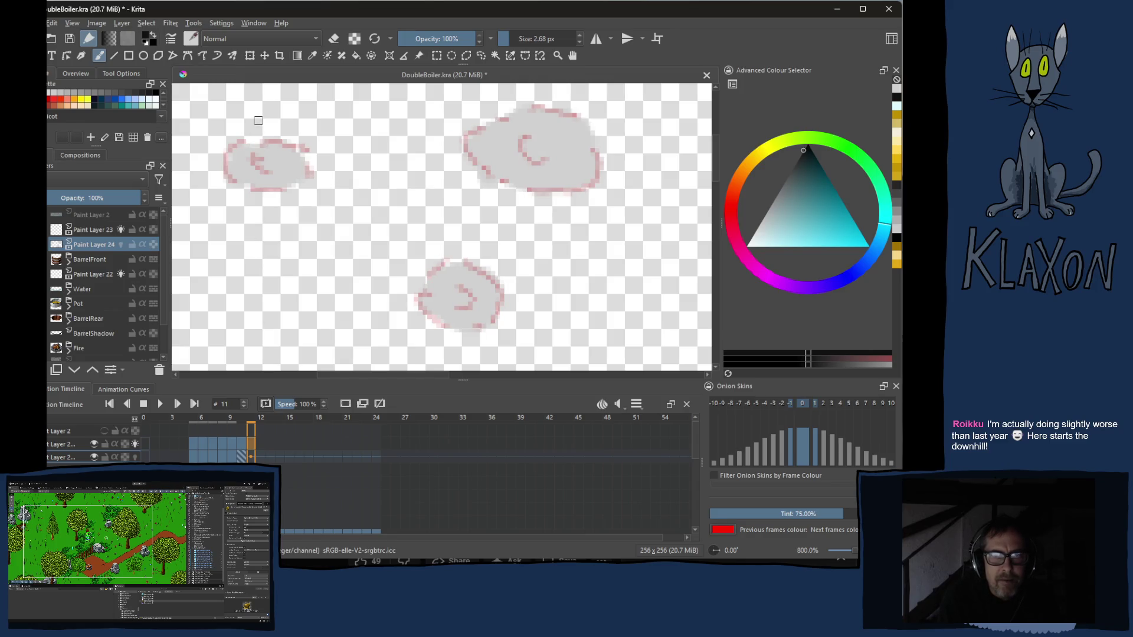
mouse_move(258, 124)
mouse_down()
mouse_move(291, 131)
mouse_move(278, 127)
mouse_up()
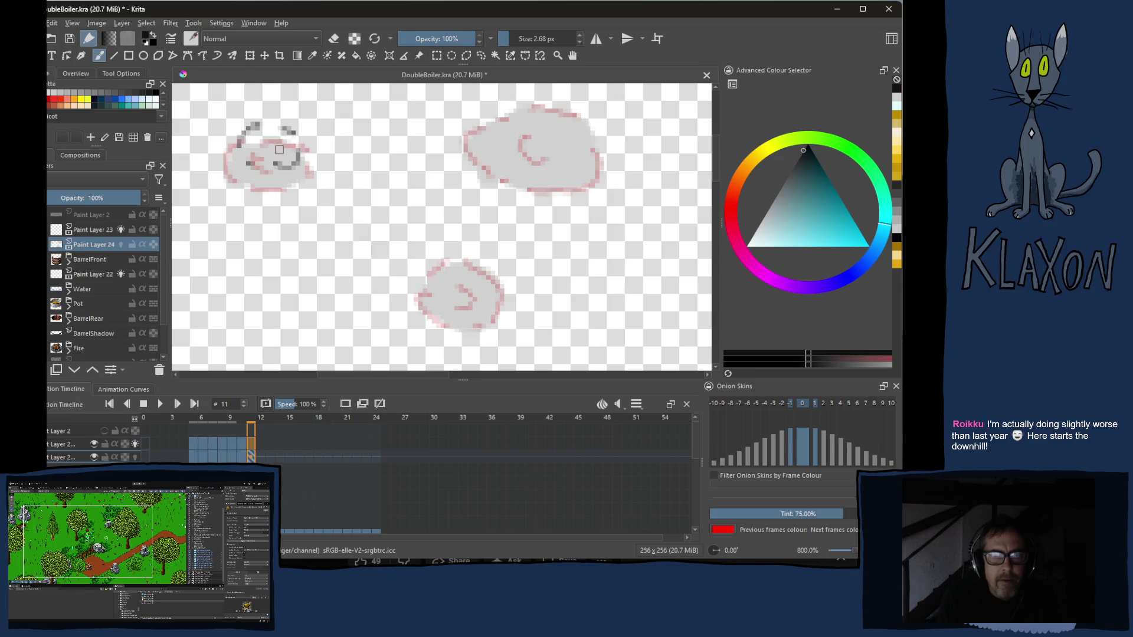
mouse_move(504, 122)
mouse_down()
mouse_move(462, 167)
mouse_move(532, 178)
mouse_move(491, 151)
mouse_up()
drag(390, 243, 388, 159)
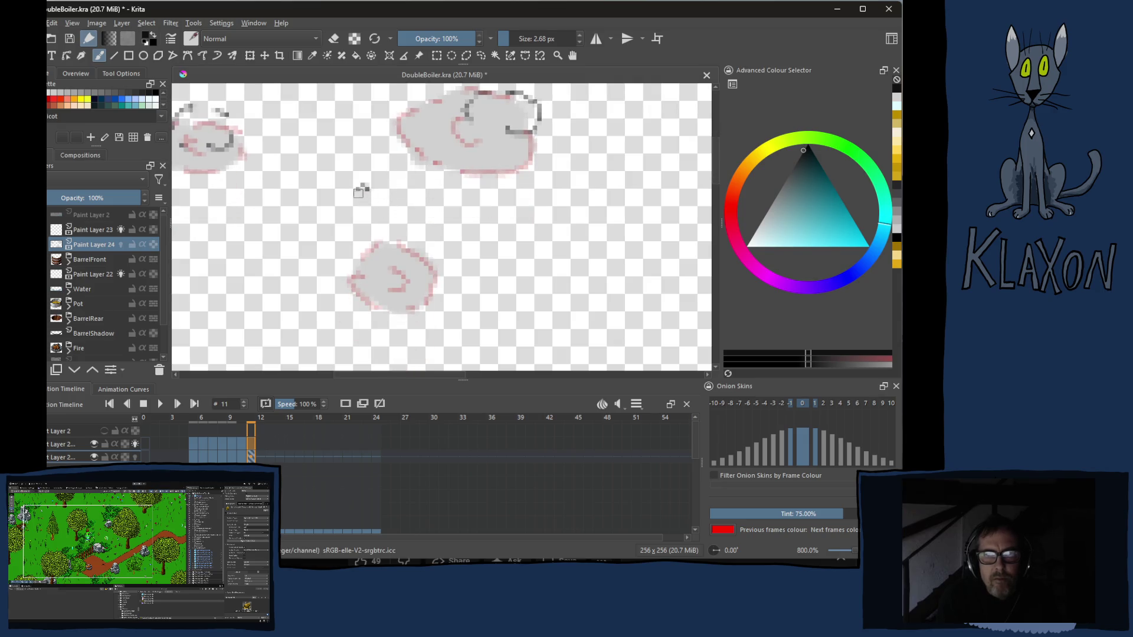
mouse_move(375, 217)
mouse_down()
mouse_move(412, 209)
mouse_move(383, 192)
mouse_up()
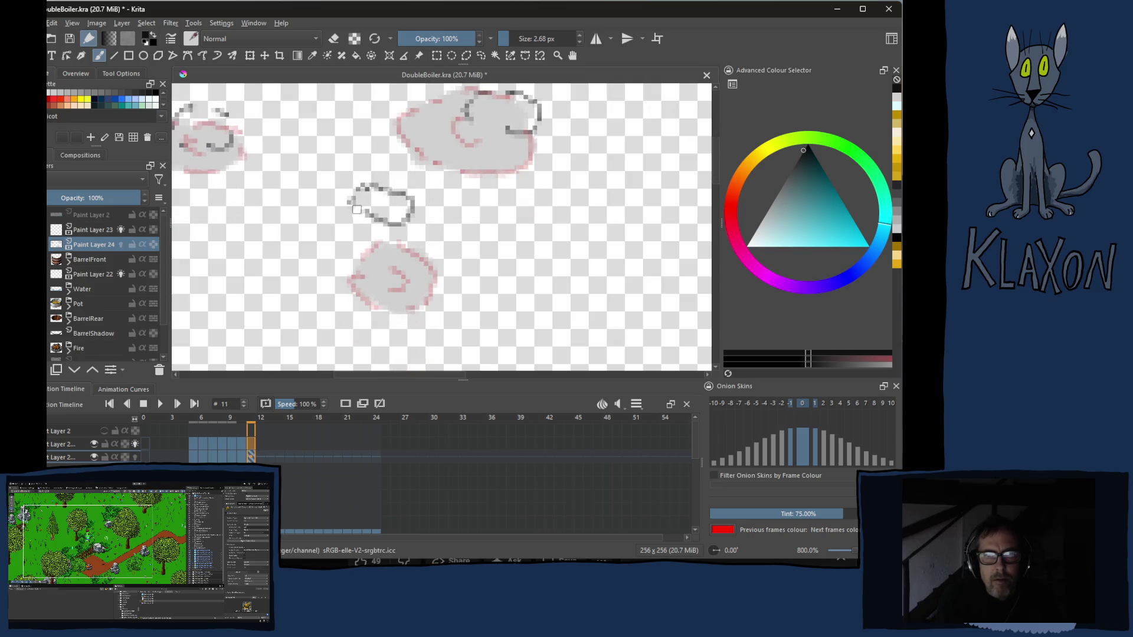
drag(491, 116, 513, 118)
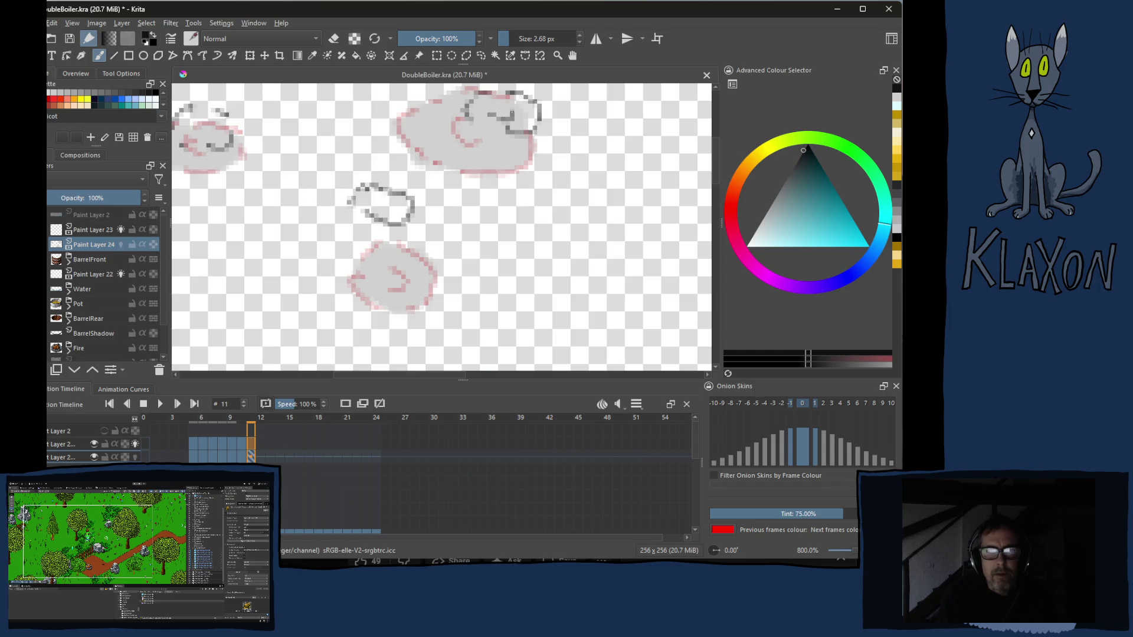
drag(203, 135, 223, 132)
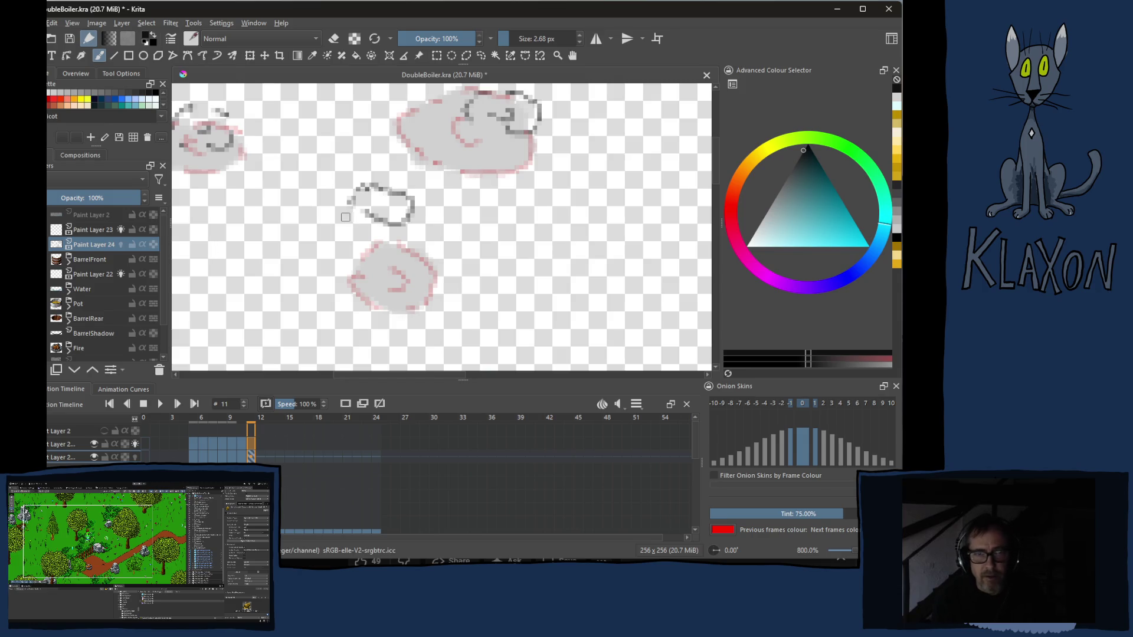
- Step to frame 12 and back to frame 11 to check the outlines
click(260, 457)
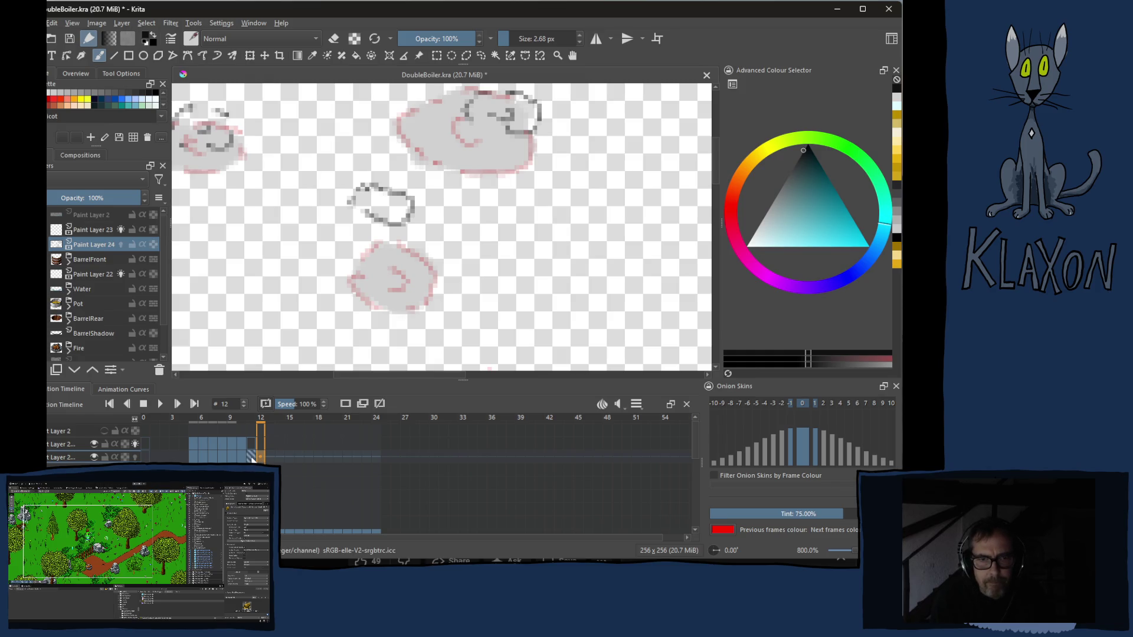
click(250, 455)
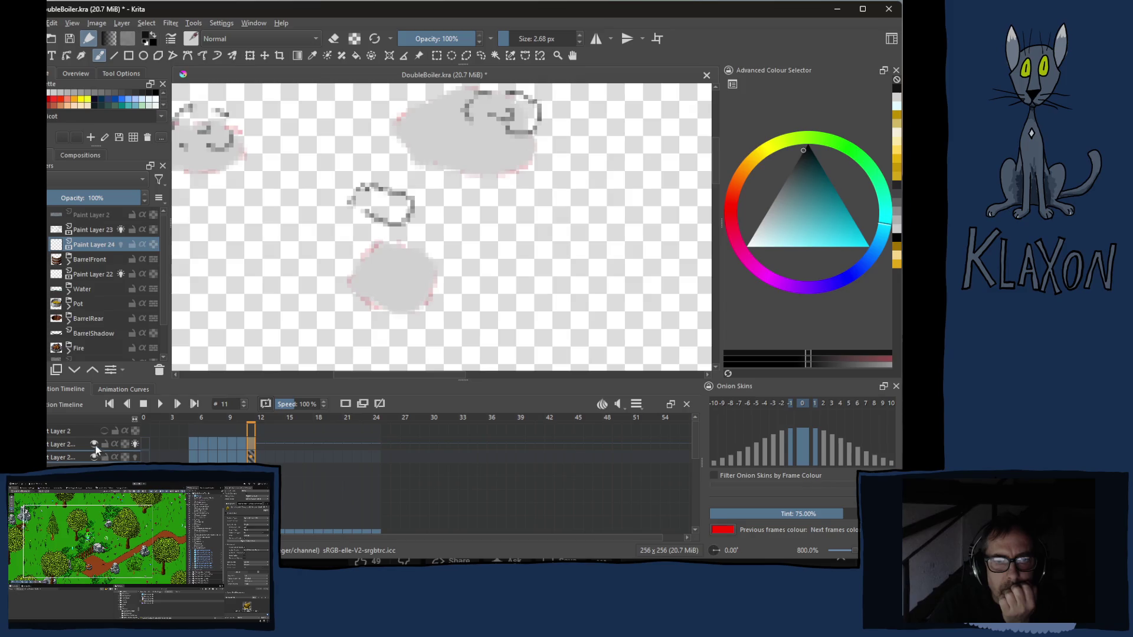
- Hide the painted puffs to leave only onion skins, select frame 11, and make Paint Layer 23 active
click(94, 458)
click(96, 444)
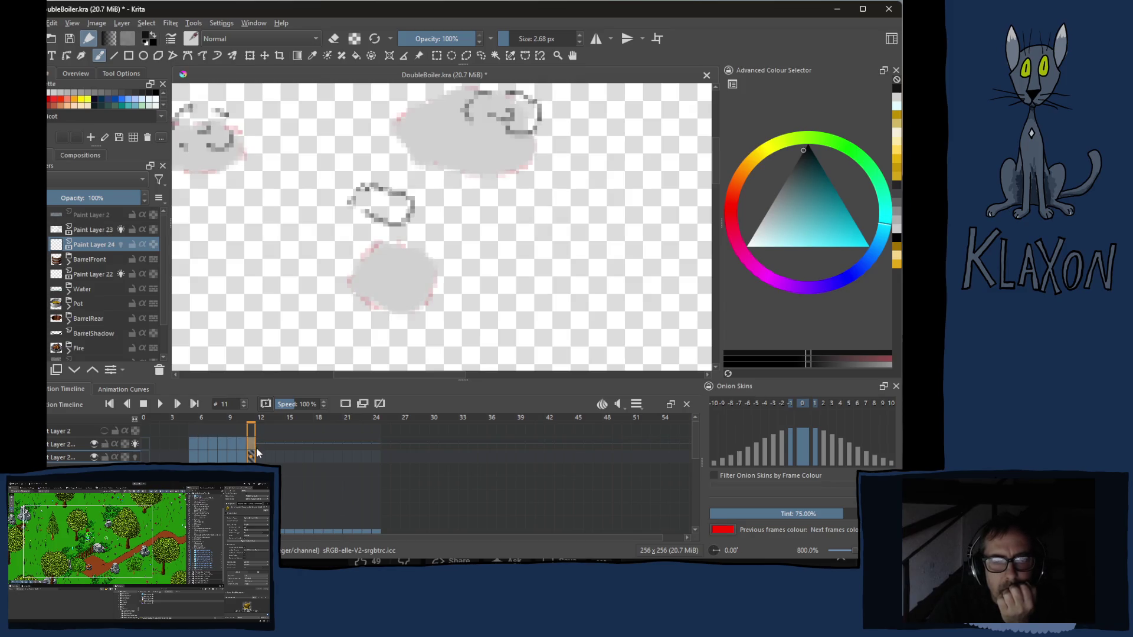
click(345, 404)
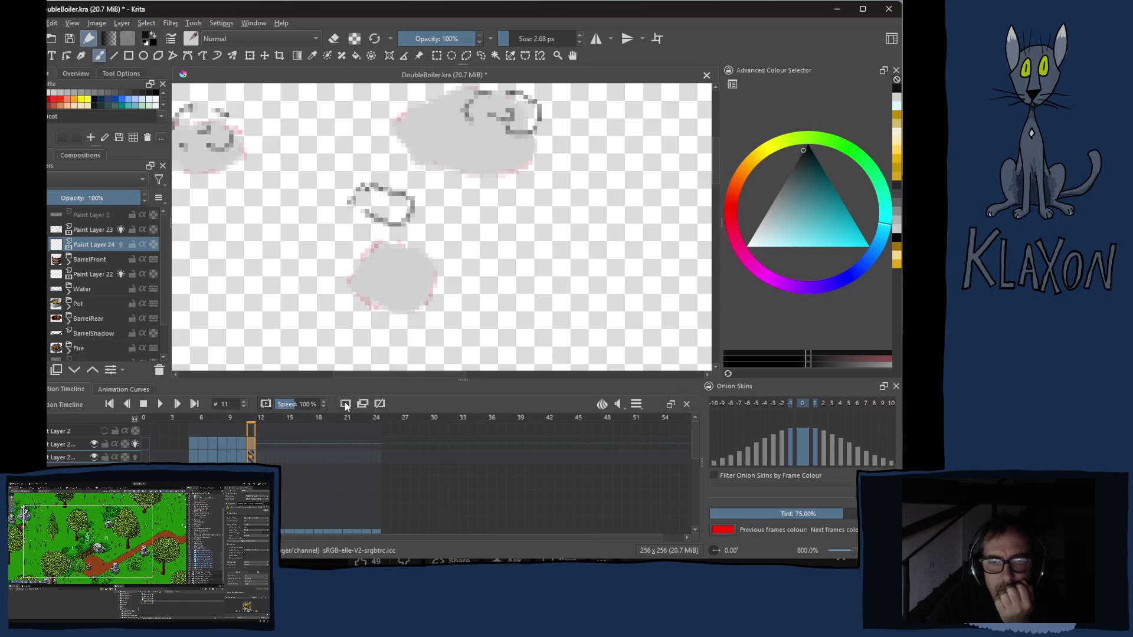
click(249, 455)
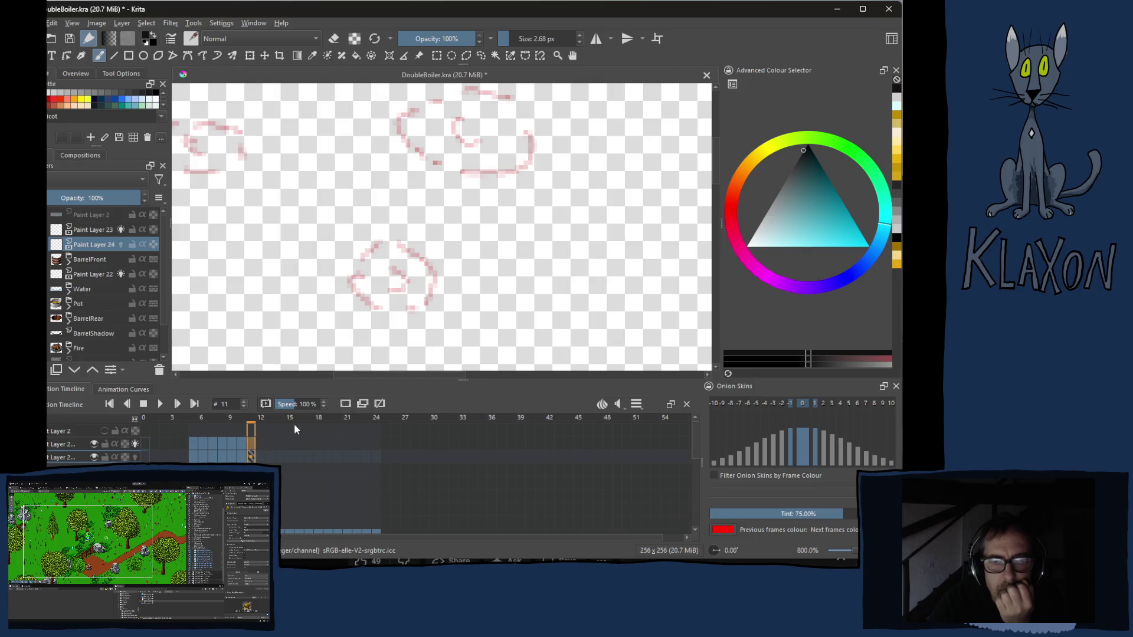
click(104, 443)
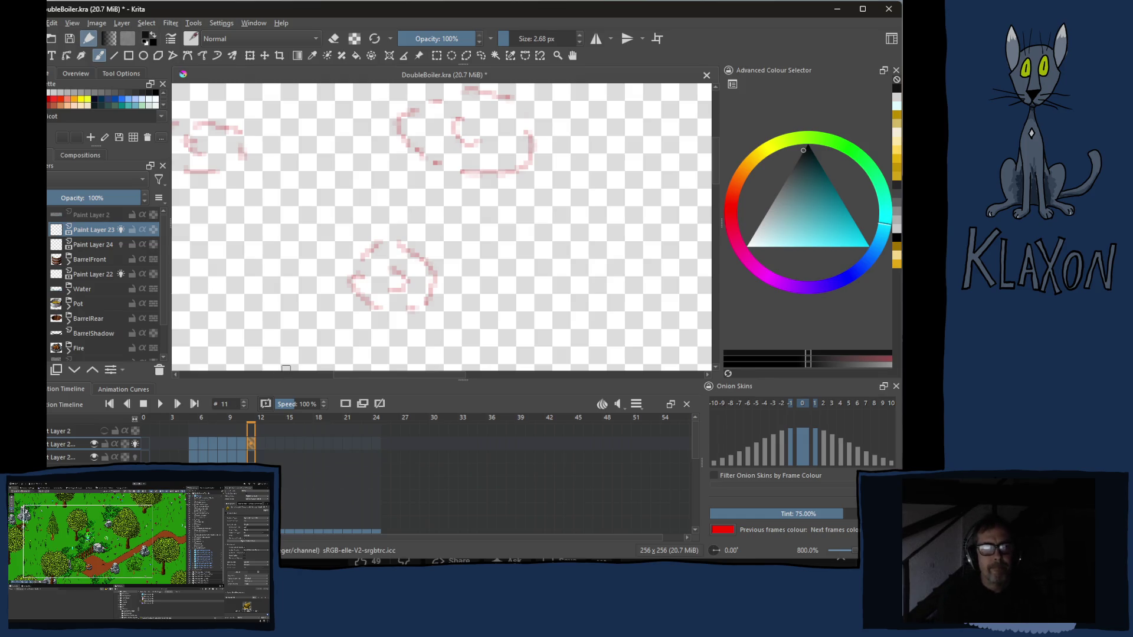
- Add short grey outline strokes to the top and lower puffs on Paint Layer 23 at frame 11
right_click(285, 194)
click(291, 161)
mouse_move(221, 142)
mouse_down()
mouse_move(252, 179)
mouse_move(242, 163)
mouse_up()
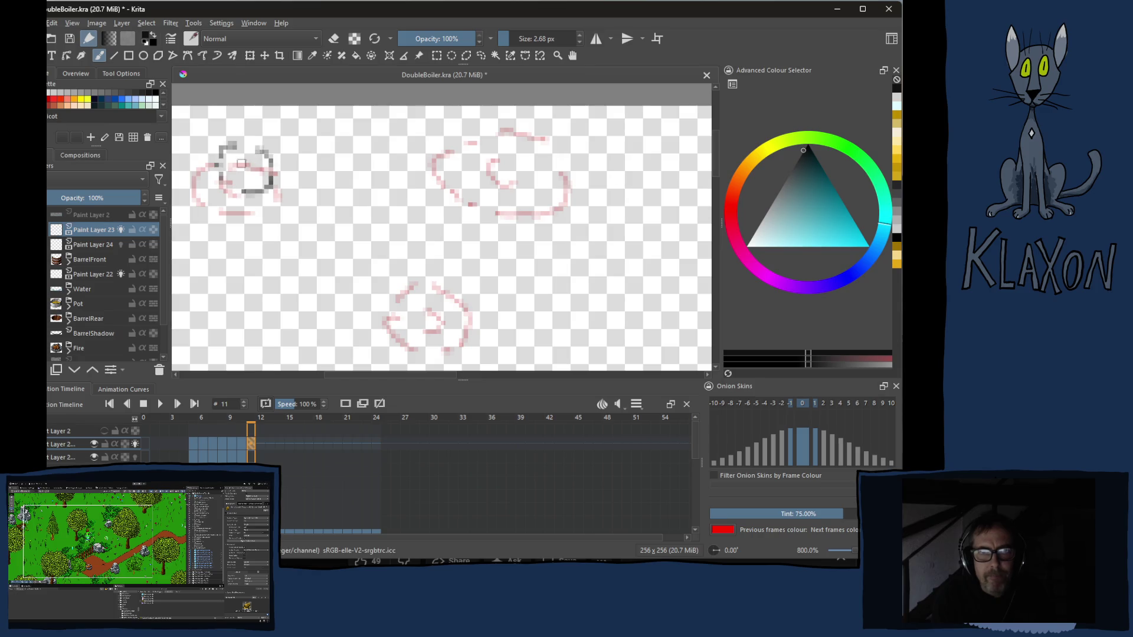
mouse_move(485, 142)
mouse_down()
mouse_move(476, 151)
mouse_move(511, 137)
mouse_up()
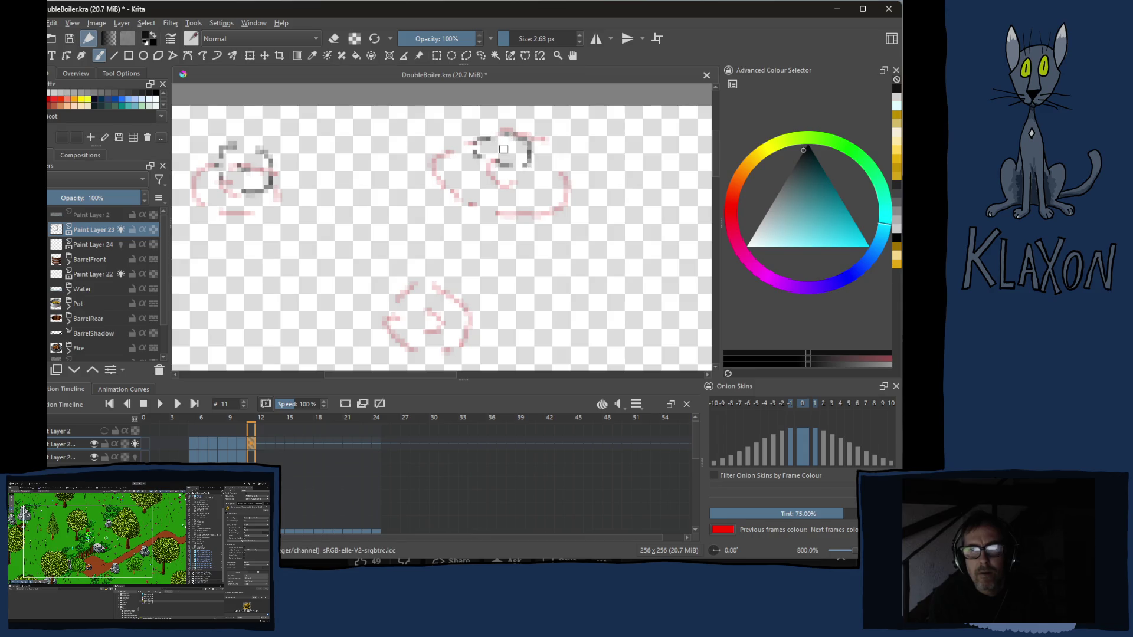
scroll(443, 212, down, 3)
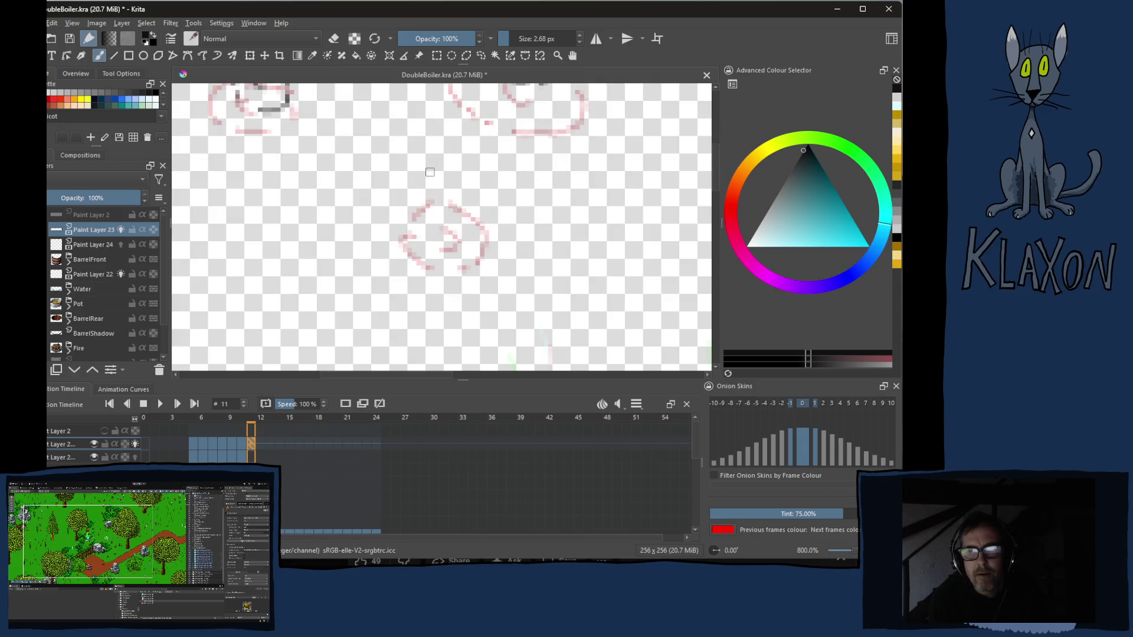
drag(423, 179, 448, 178)
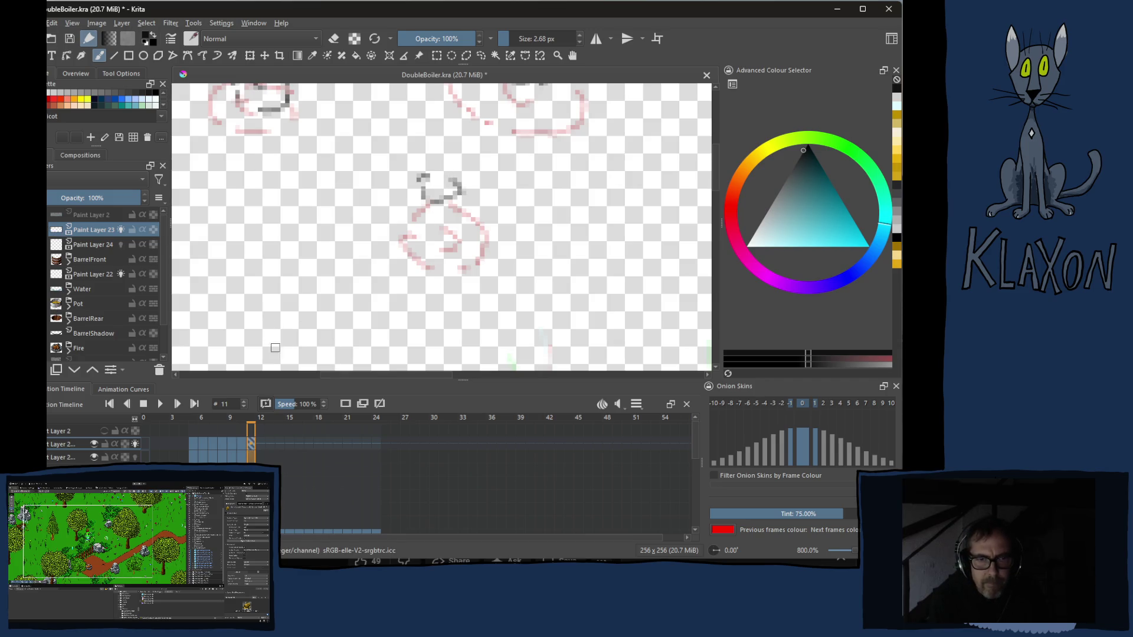
- Switch back to Paint Layer 24 and bring up the quick brush palette
click(73, 458)
right_click(337, 200)
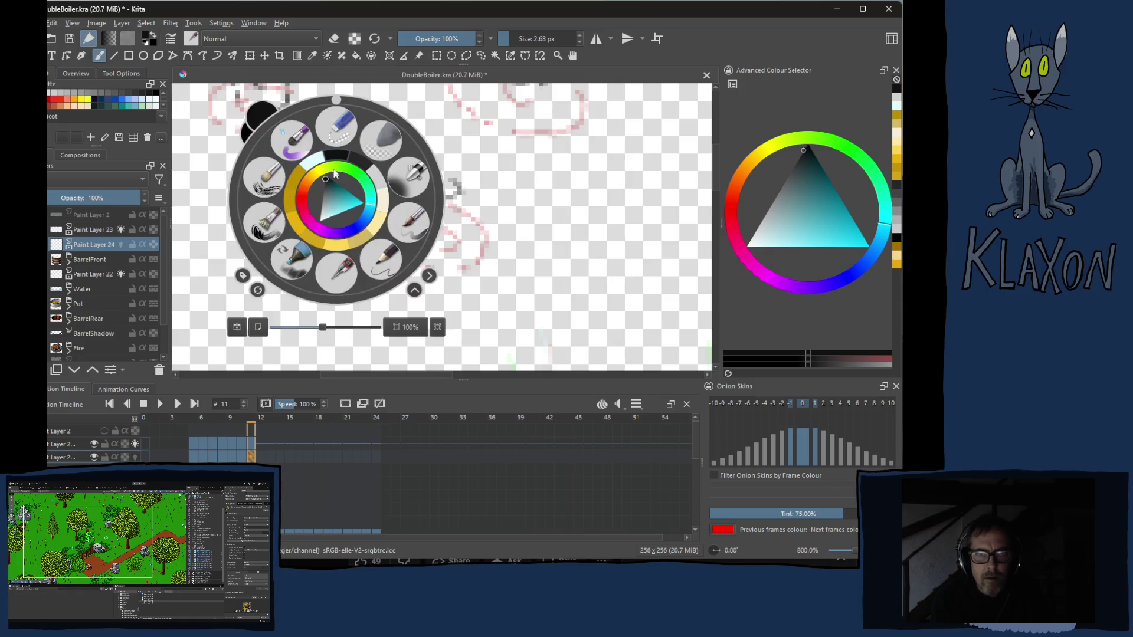
- With the brush enlarged to about 5.24 px, fill the lower, left and right small puffs solid grey
right_click(376, 181)
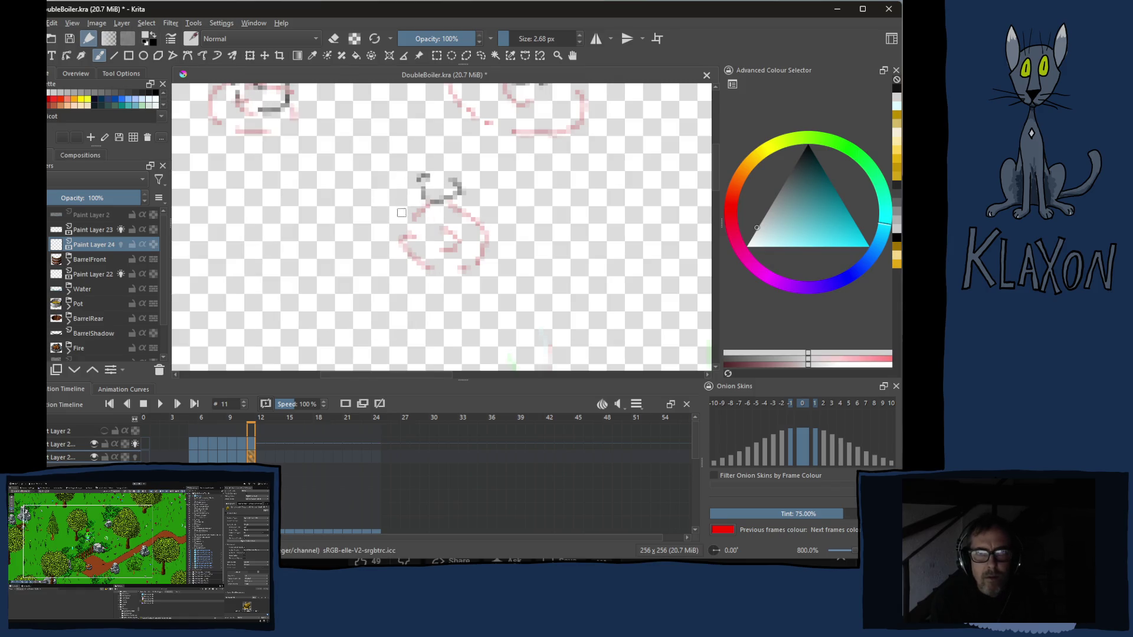
key(bracketright)
key(bracketright)
key(bracketright)
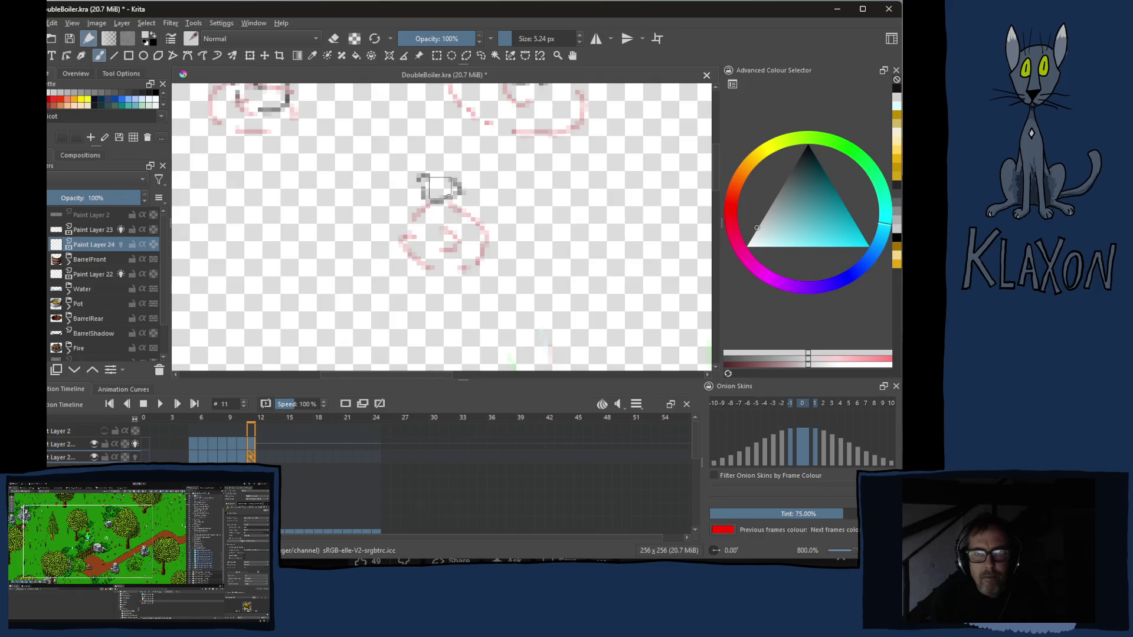
mouse_move(425, 185)
mouse_down()
mouse_move(448, 190)
mouse_move(434, 188)
mouse_up()
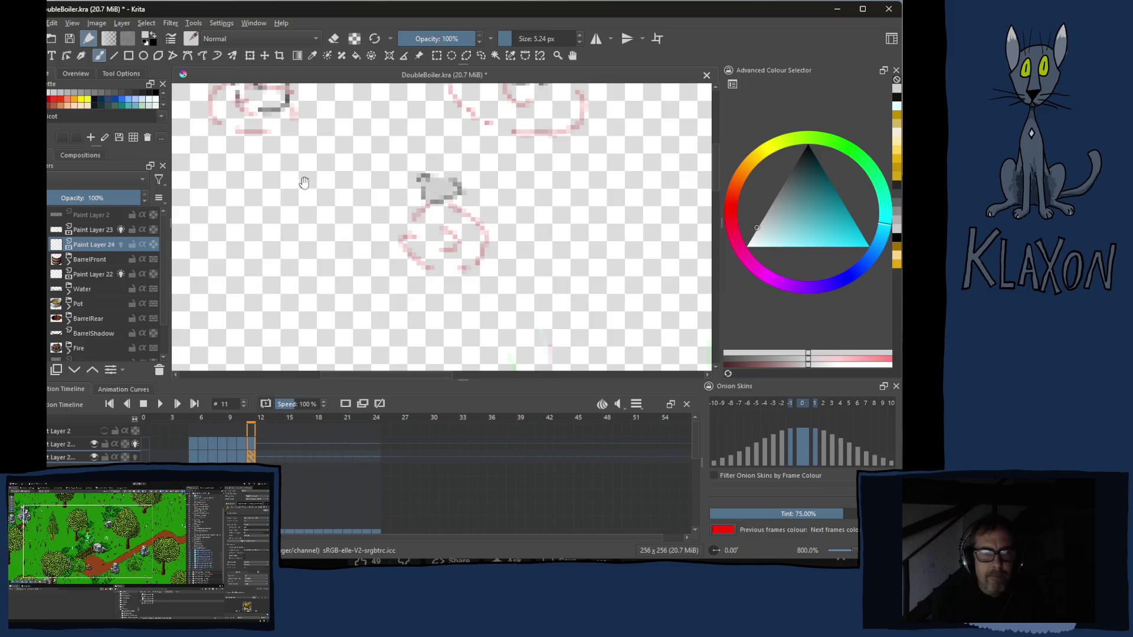
drag(439, 133, 438, 191)
mouse_move(292, 193)
mouse_down()
mouse_move(323, 204)
mouse_move(306, 211)
mouse_move(319, 197)
mouse_up()
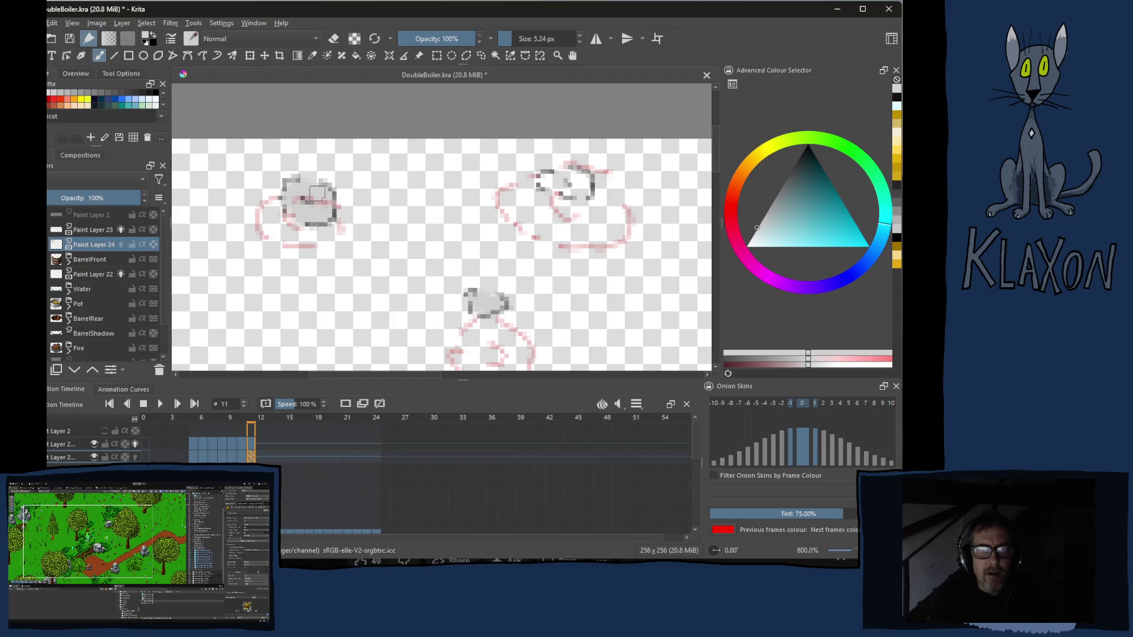
mouse_move(582, 182)
mouse_down()
mouse_move(545, 179)
mouse_move(567, 176)
mouse_move(547, 190)
mouse_move(580, 189)
mouse_move(575, 177)
mouse_move(592, 184)
mouse_up()
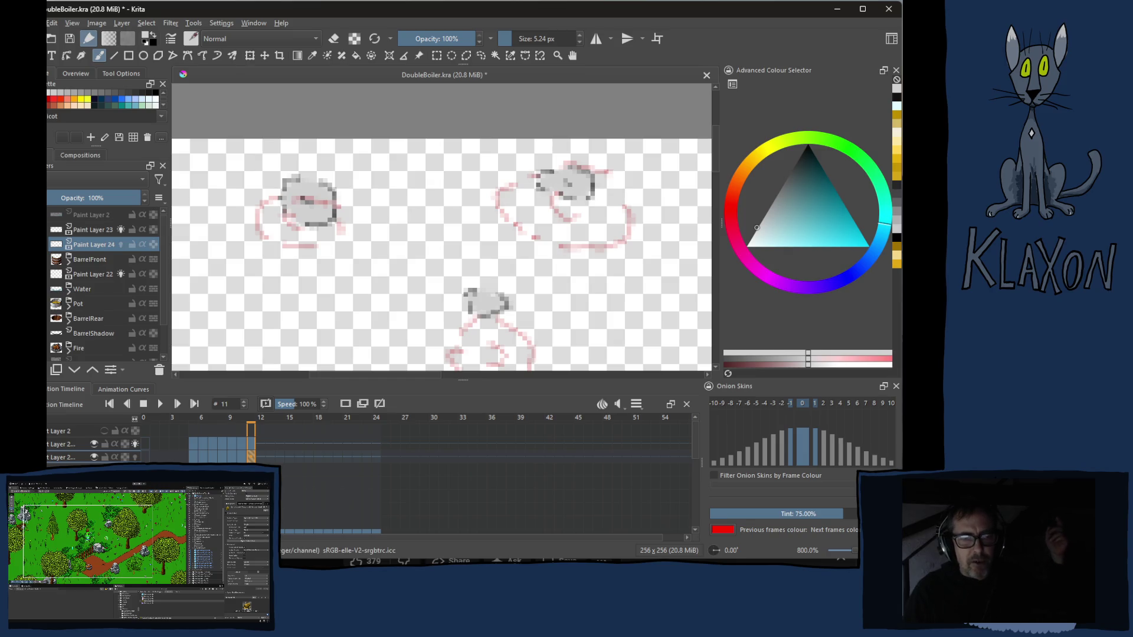
- Switch to the YouTube browser window
key(alt+Tab)
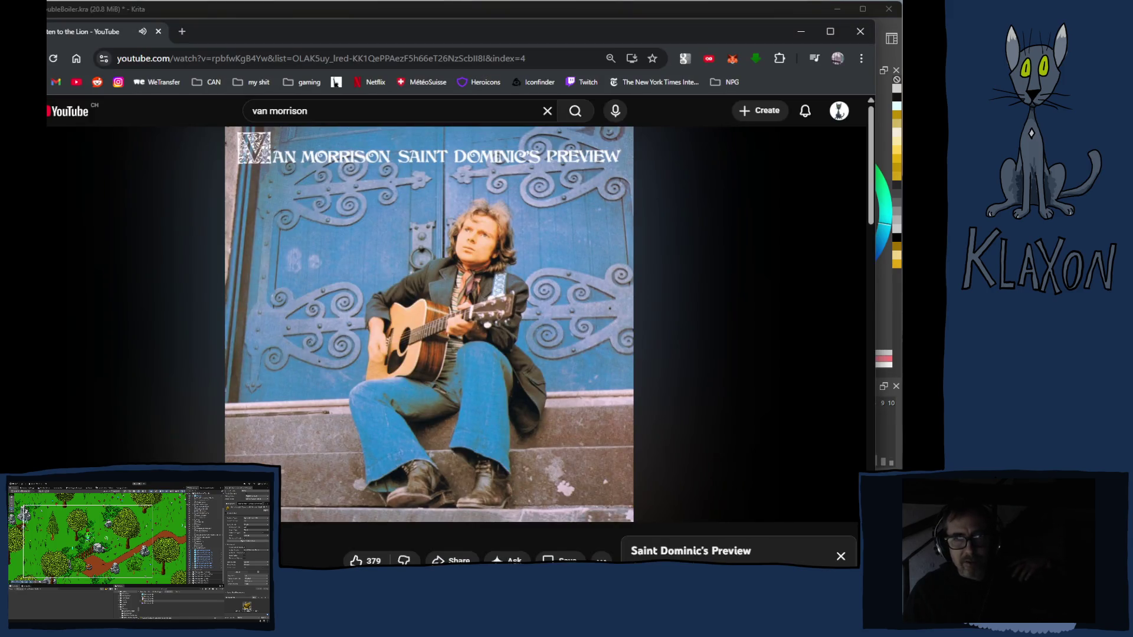
scroll(290, 551, down, 2)
scroll(313, 547, down, 3)
scroll(337, 541, down, 2)
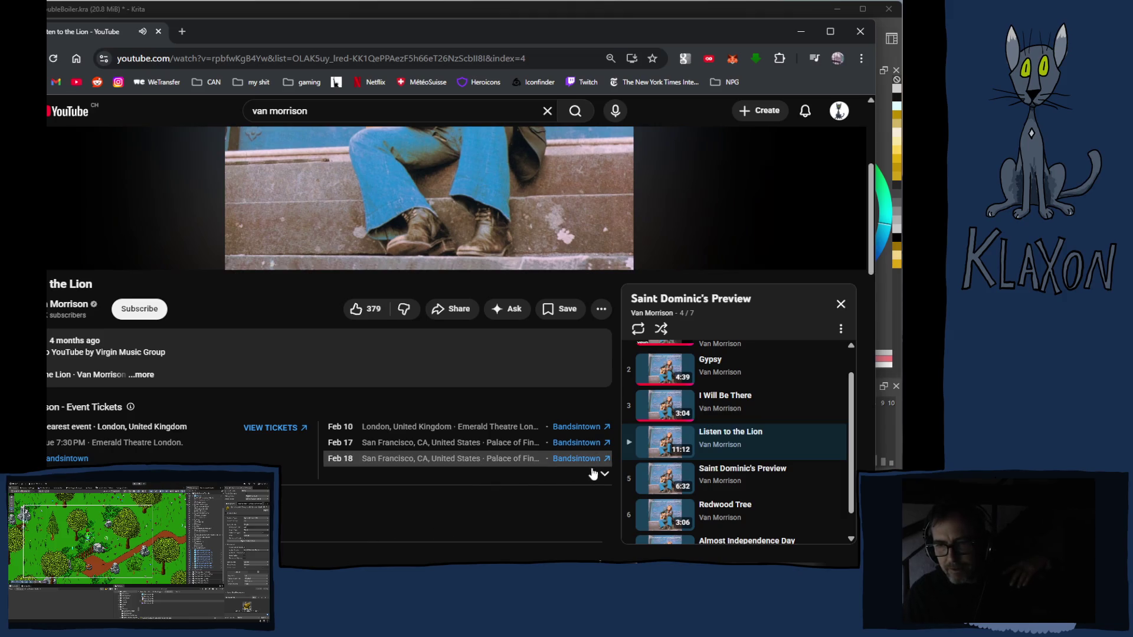
mouse_move(735, 477)
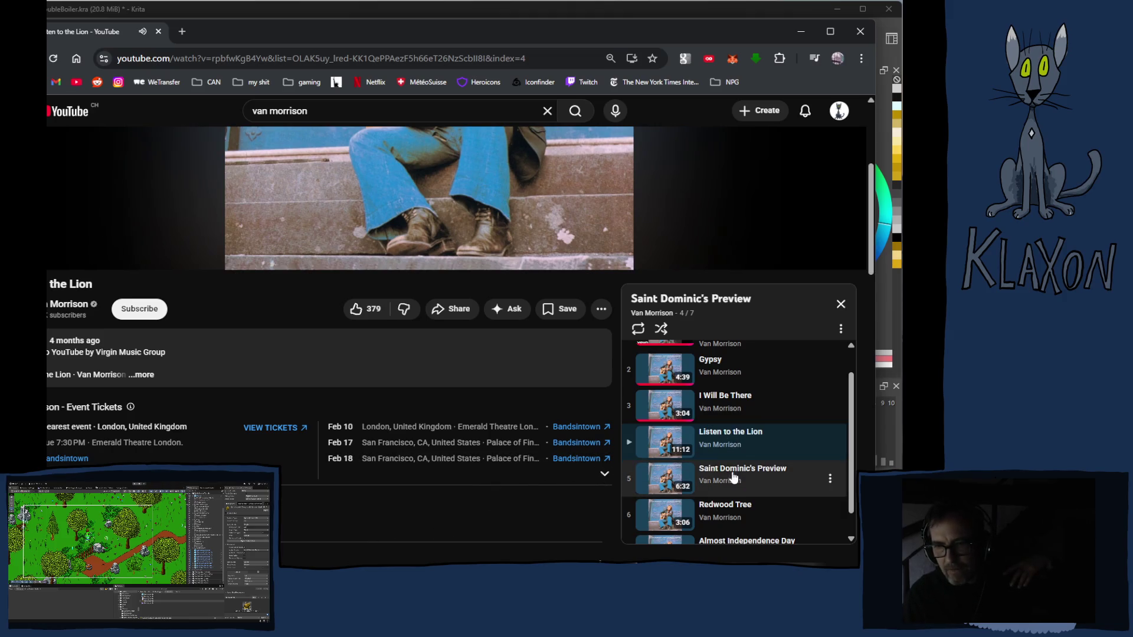
scroll(733, 478, down, 1)
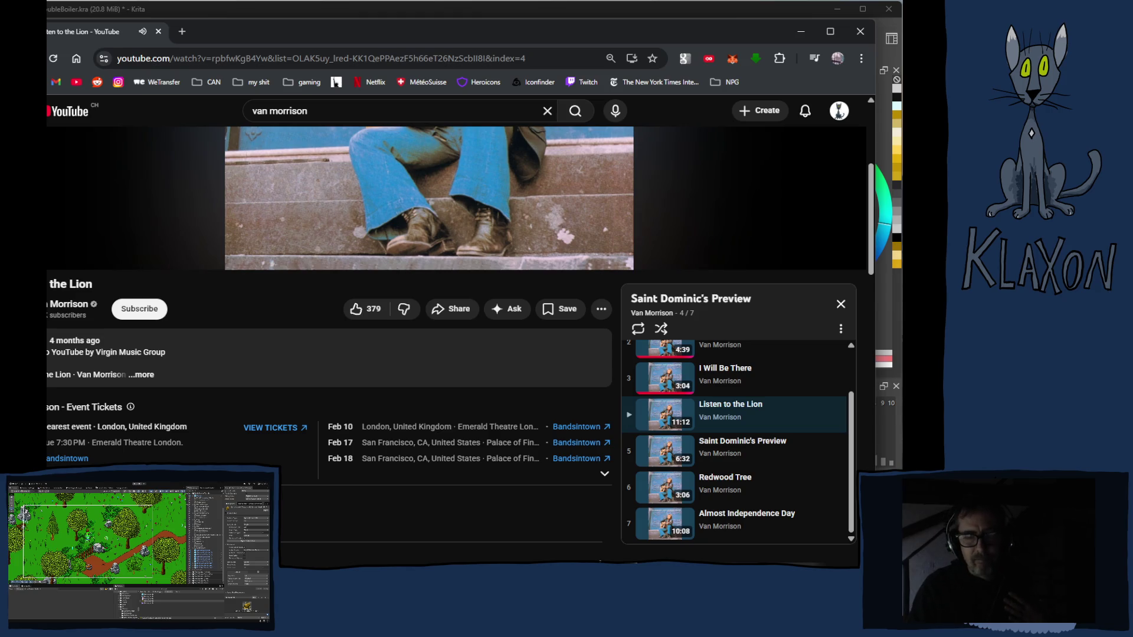
scroll(281, 482, up, 5)
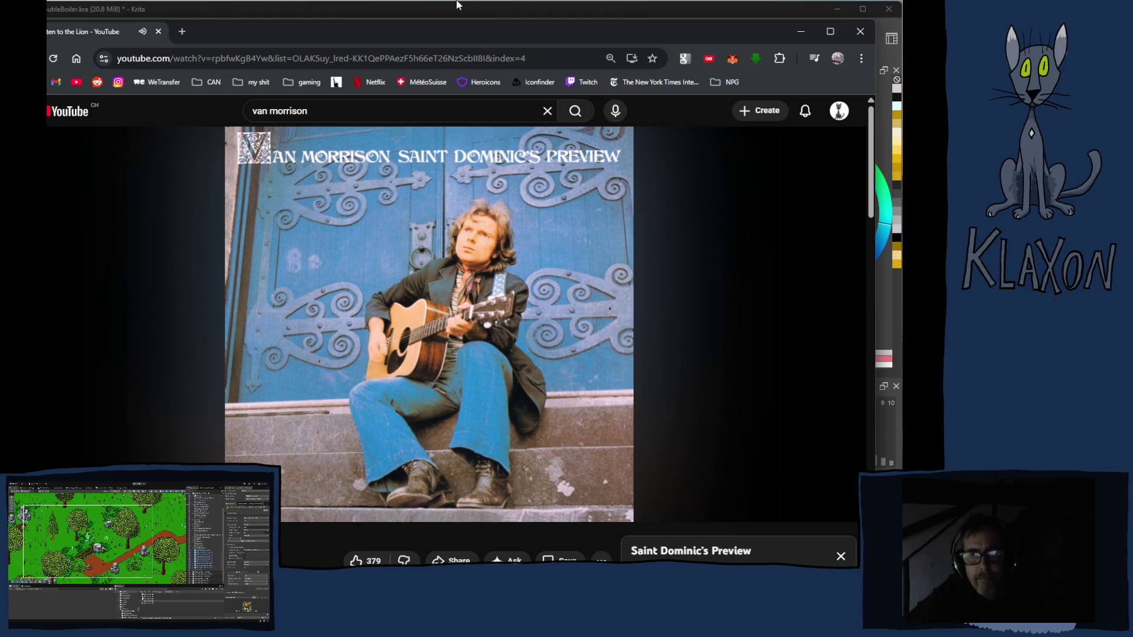
- Return to the DoubleBoiler drawing at frame 5 and lower the steam layer's opacity, then select Paint Layer 23
click(470, 13)
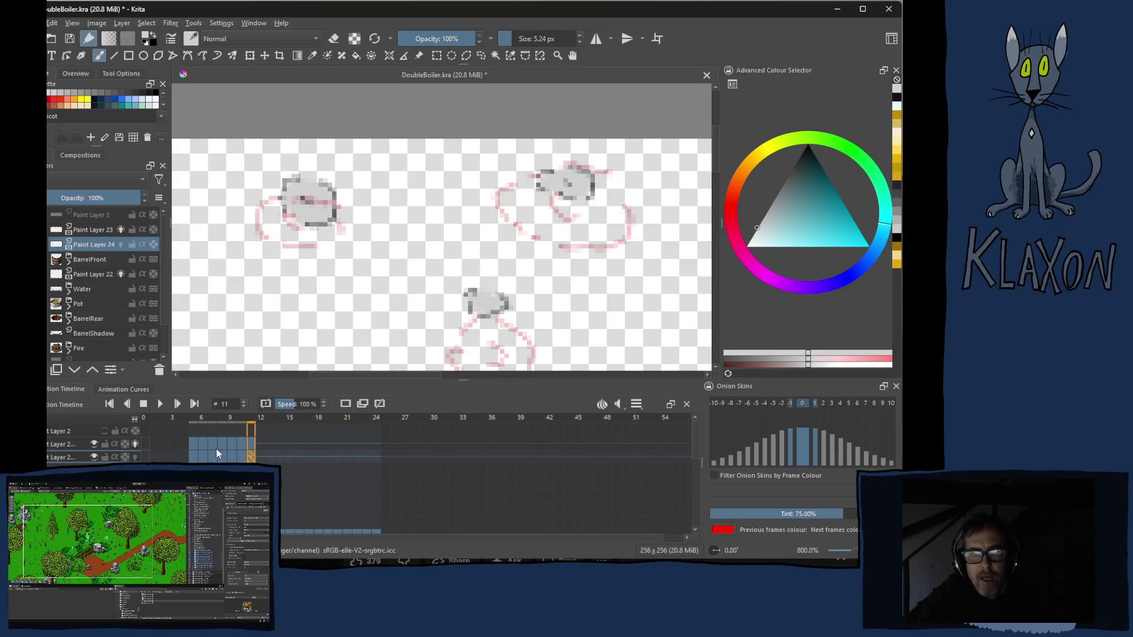
click(197, 417)
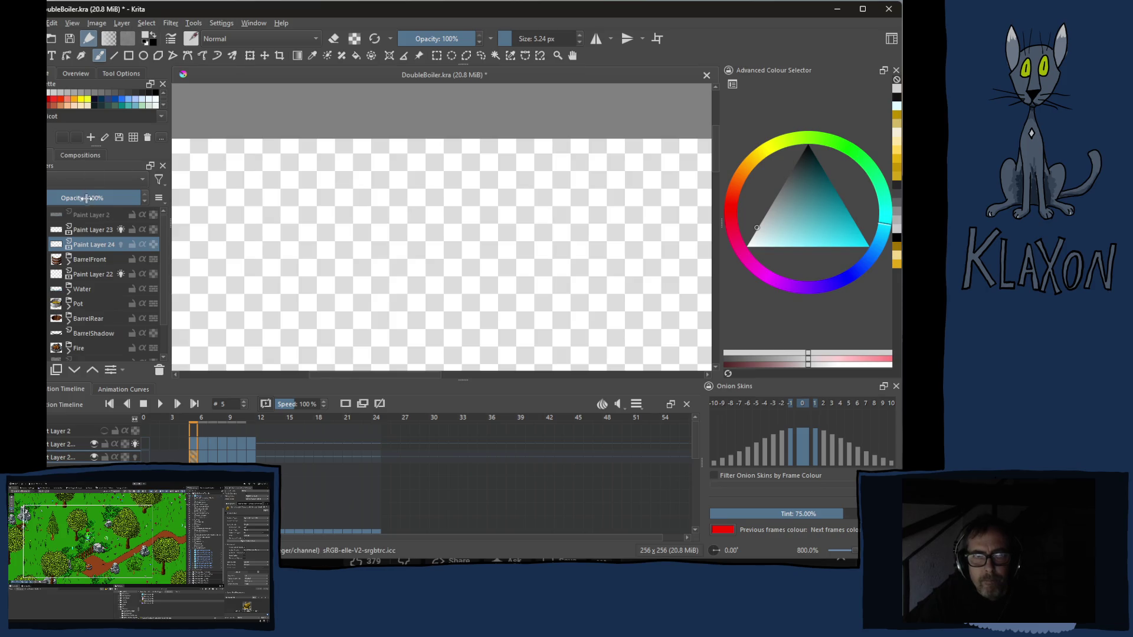
drag(133, 198, 102, 200)
click(92, 229)
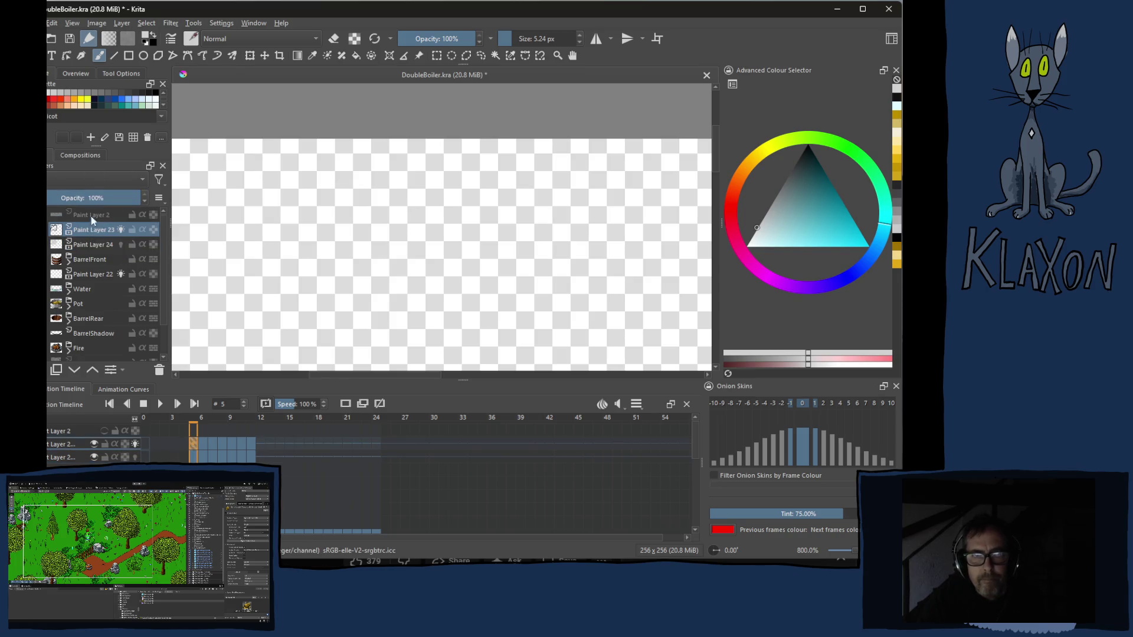
scroll(373, 286, down, 1)
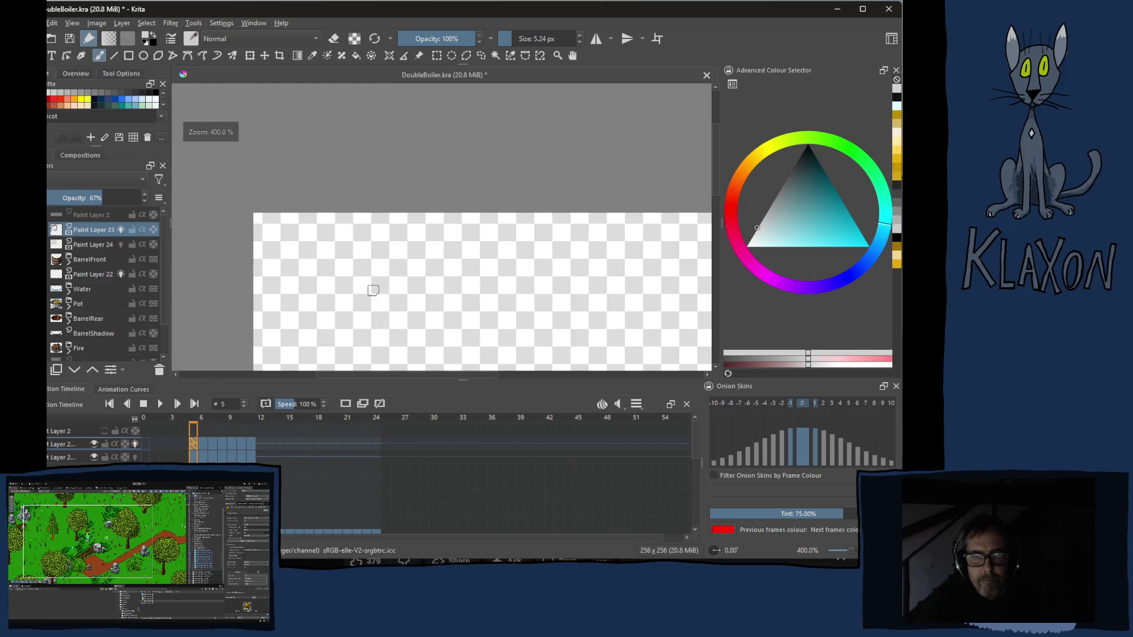
scroll(424, 298, down, 1)
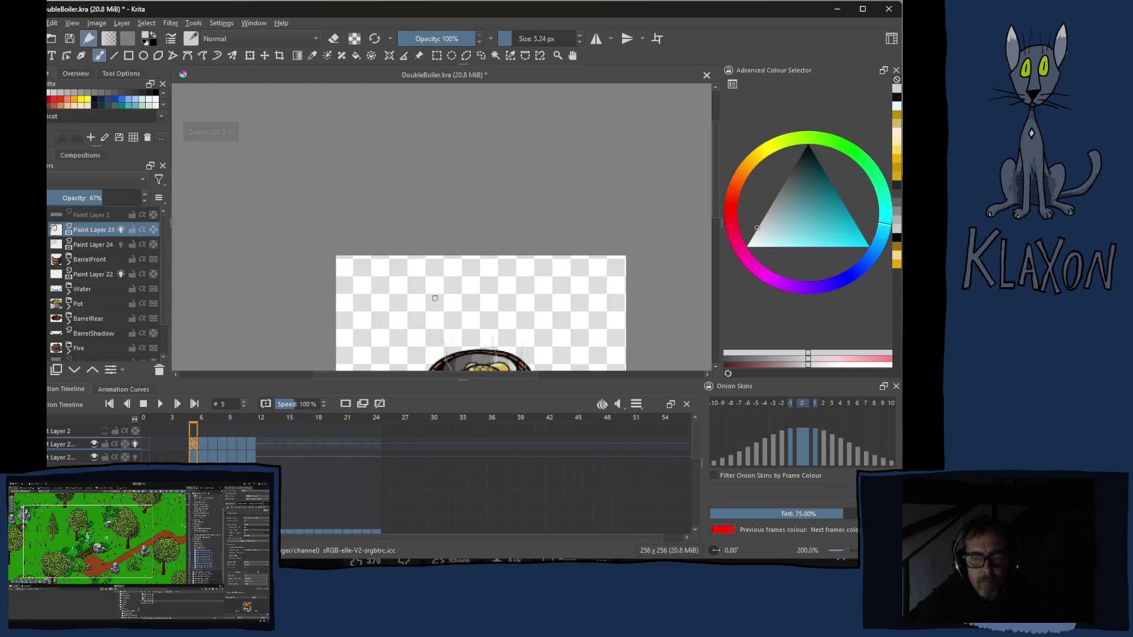
- Frame the whole barrel in view and play the steam puff animation
drag(432, 306, 387, 146)
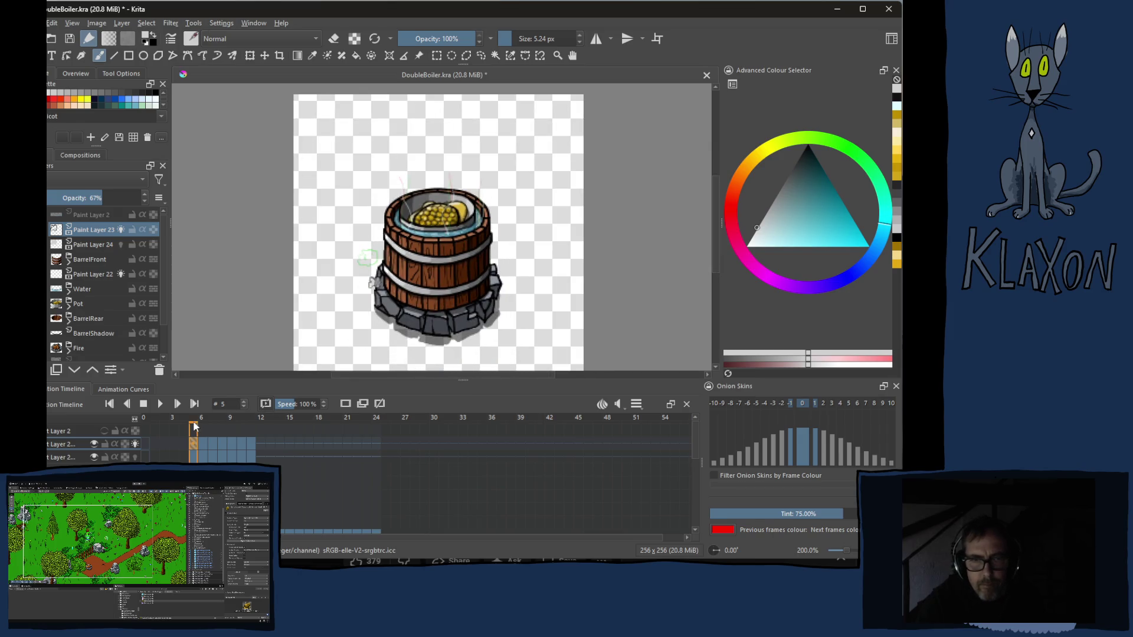
click(162, 405)
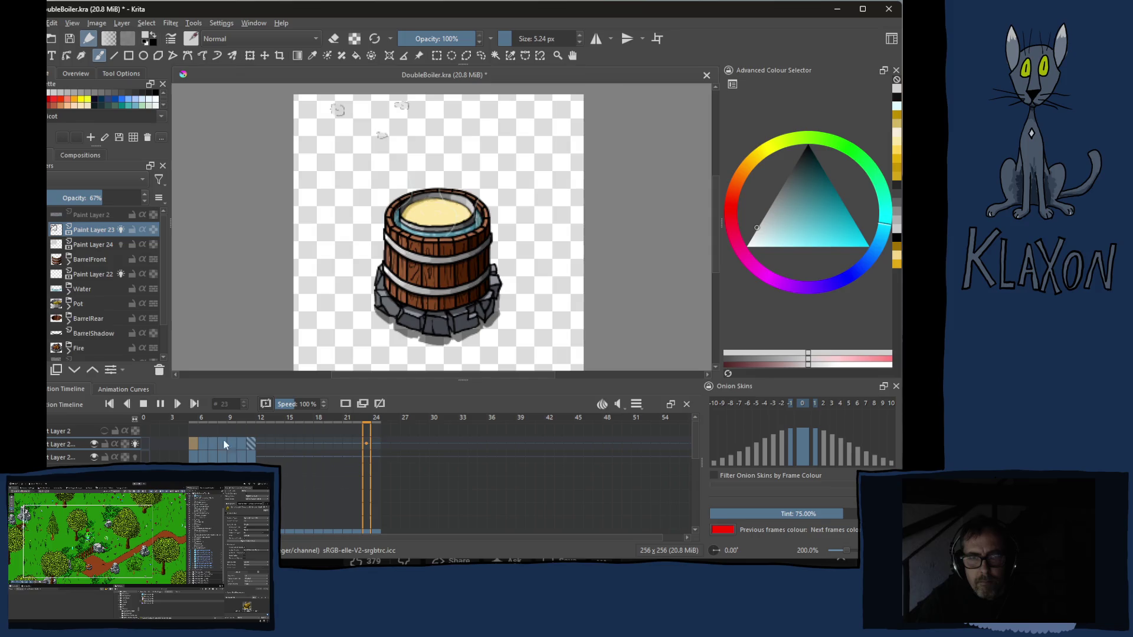
- Stop and rewind playback, inspect frame 12 of the steam layer, then return to frame 5
click(144, 404)
click(144, 404)
click(261, 449)
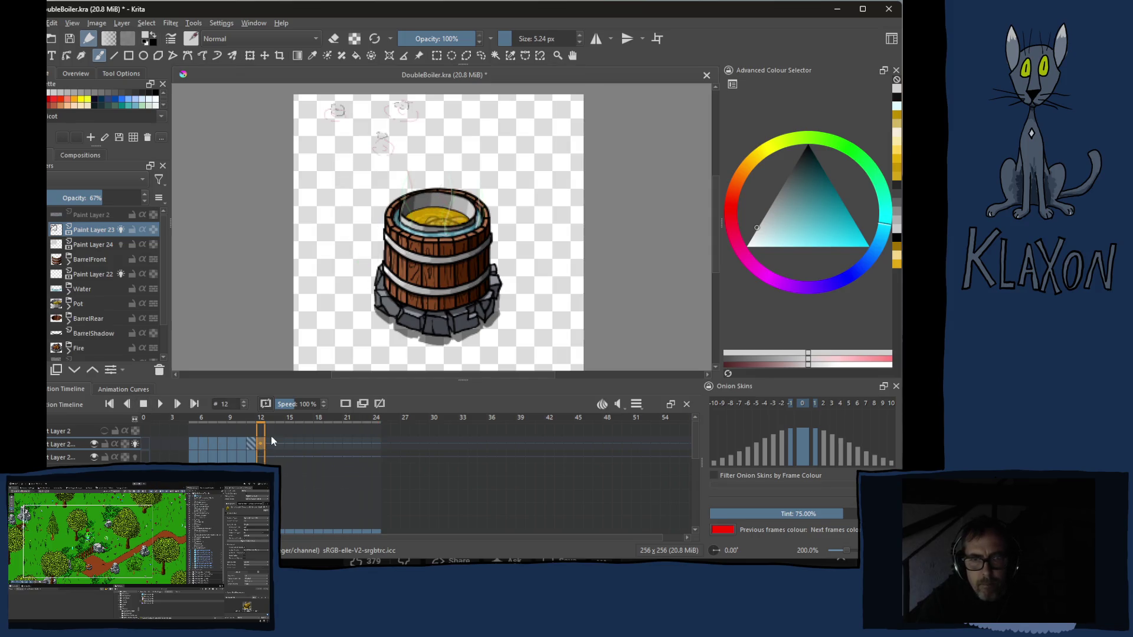
click(343, 416)
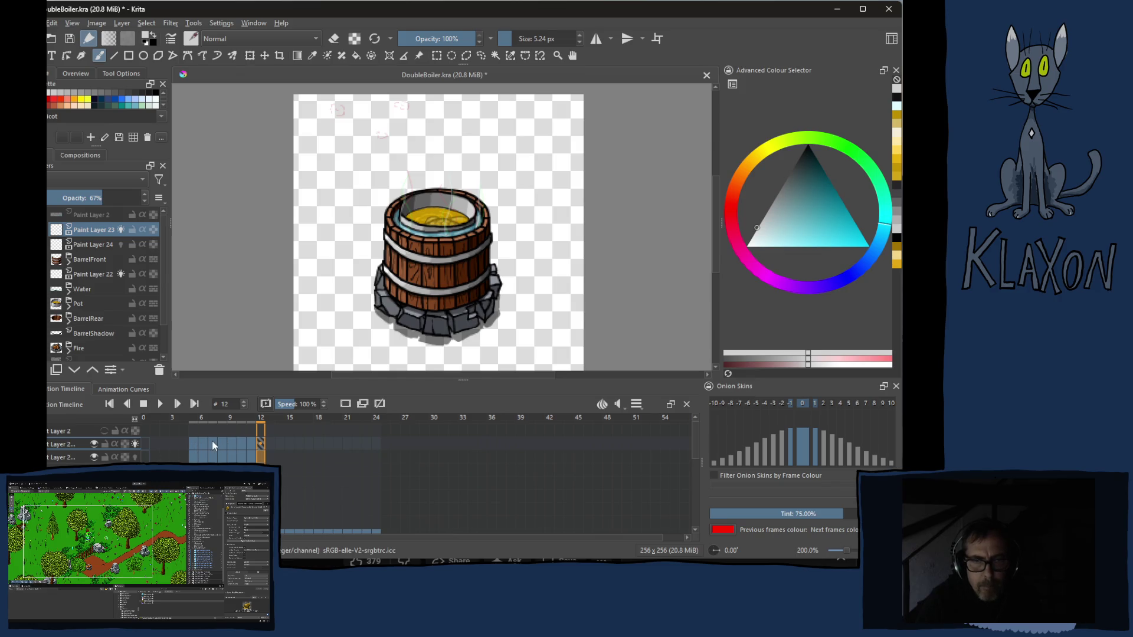
click(196, 445)
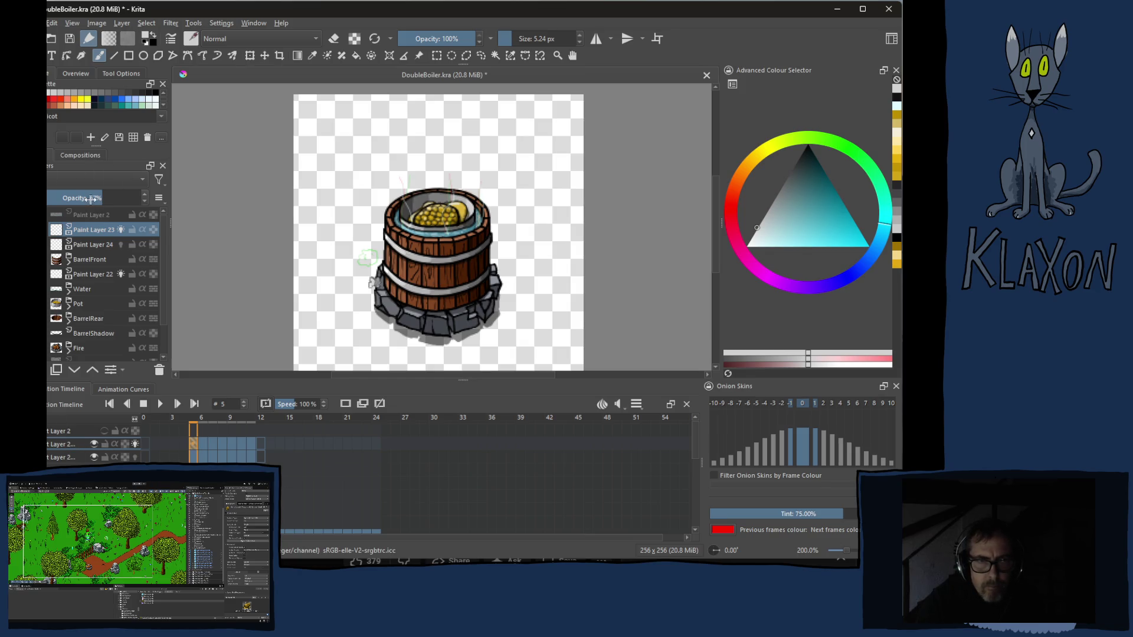
- Set Paint Layer 23 to 43% and Paint Layer 24 to 48% opacity, then play the animation to judge the faded steam
drag(75, 197, 84, 198)
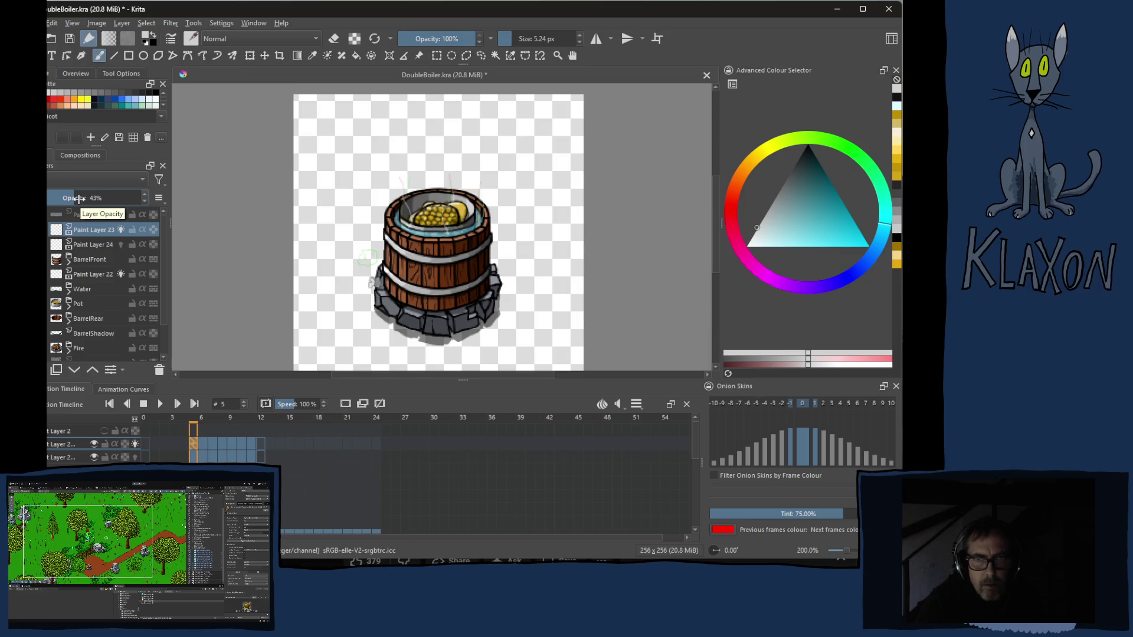
click(86, 244)
click(78, 197)
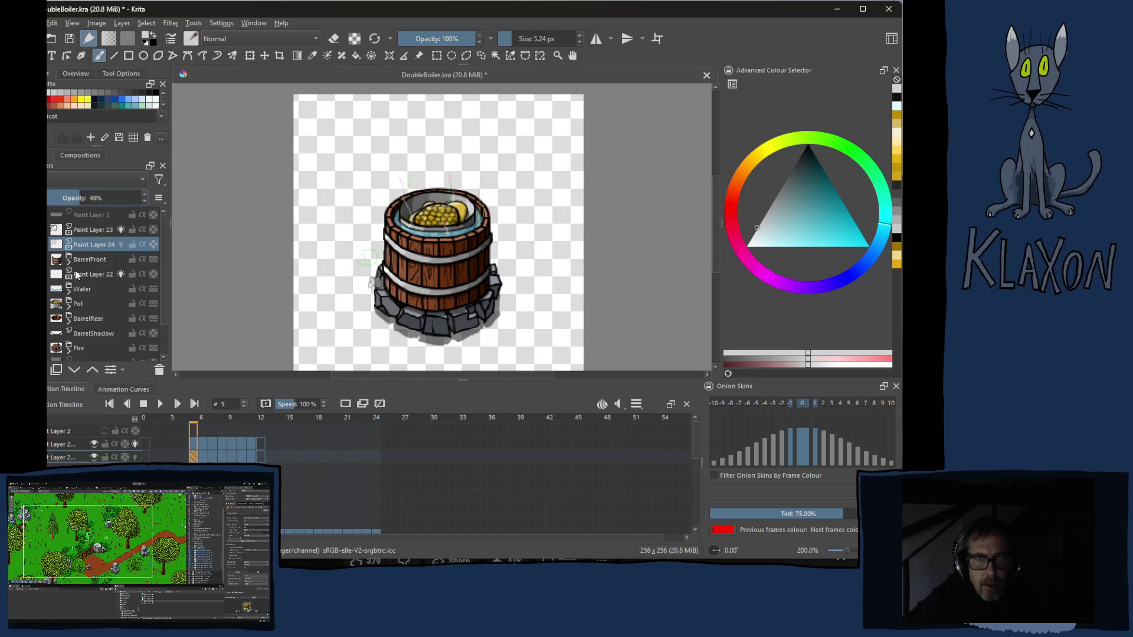
click(160, 405)
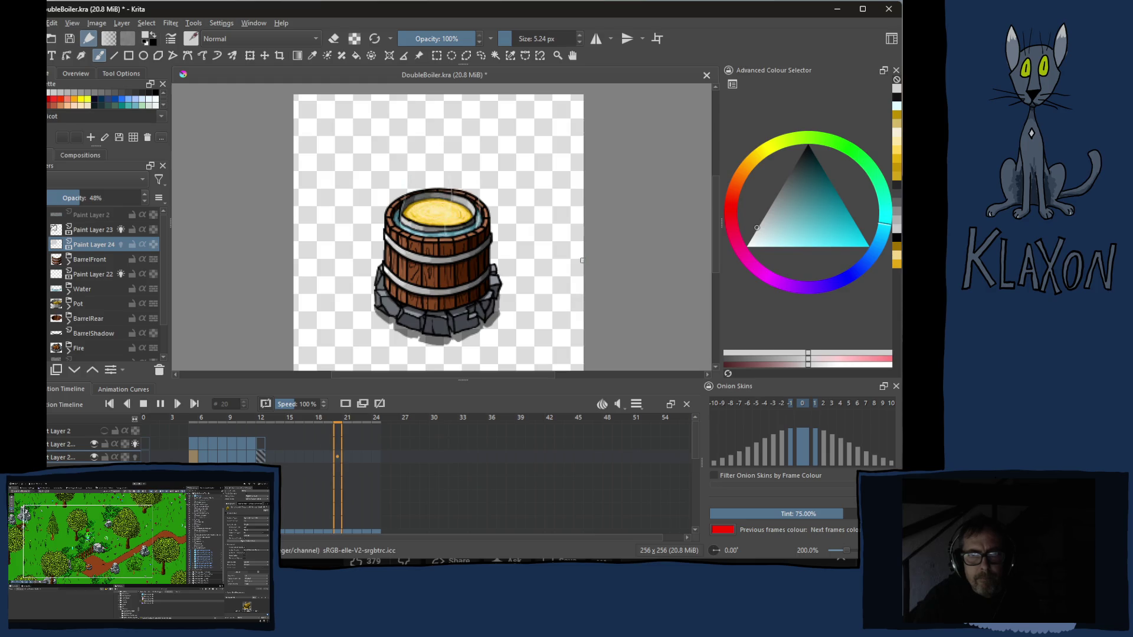
scroll(576, 262, down, 2)
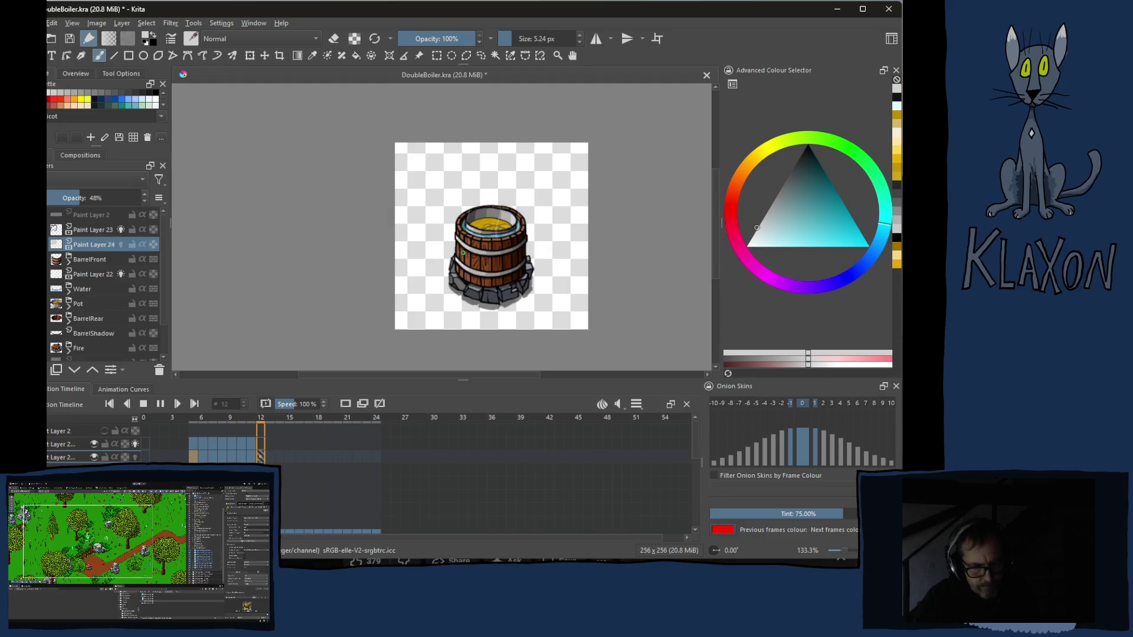
- Recentre the view on the smaller barrel while the steam animation loops, then stop playback
drag(470, 249, 394, 258)
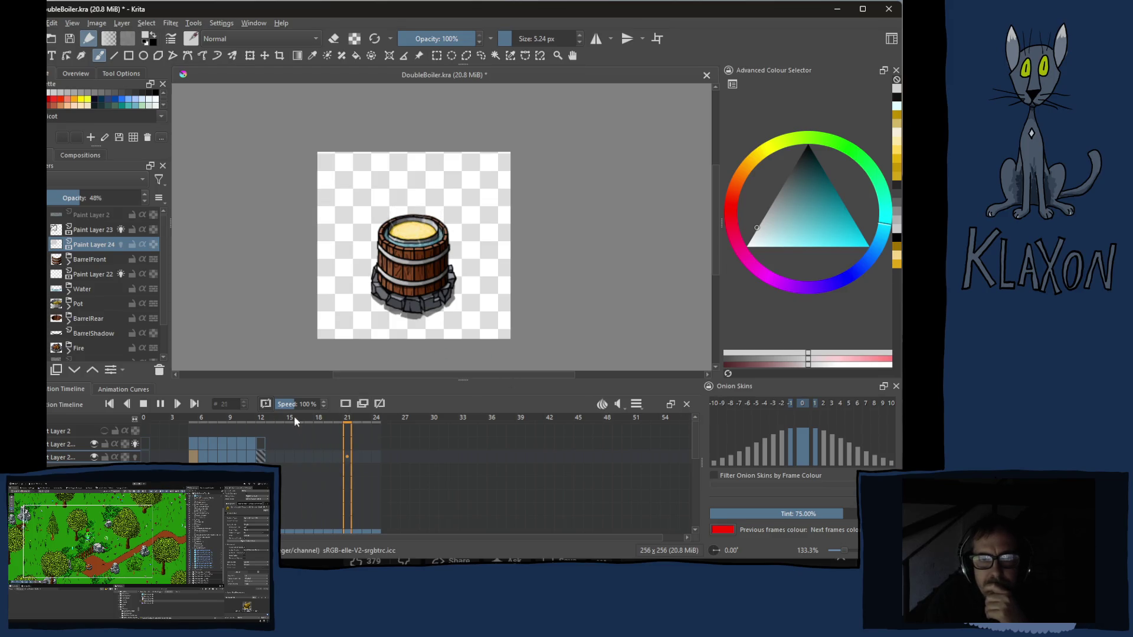
click(159, 405)
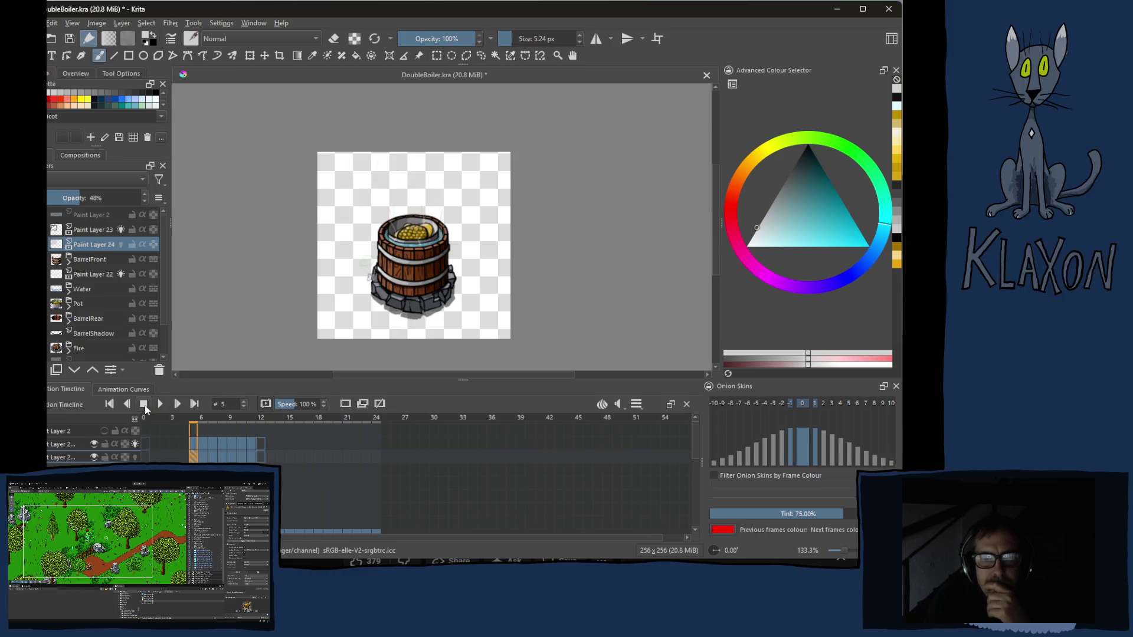
- Delete the extra keyframe at frame 12 and return to the start of the animation
click(263, 450)
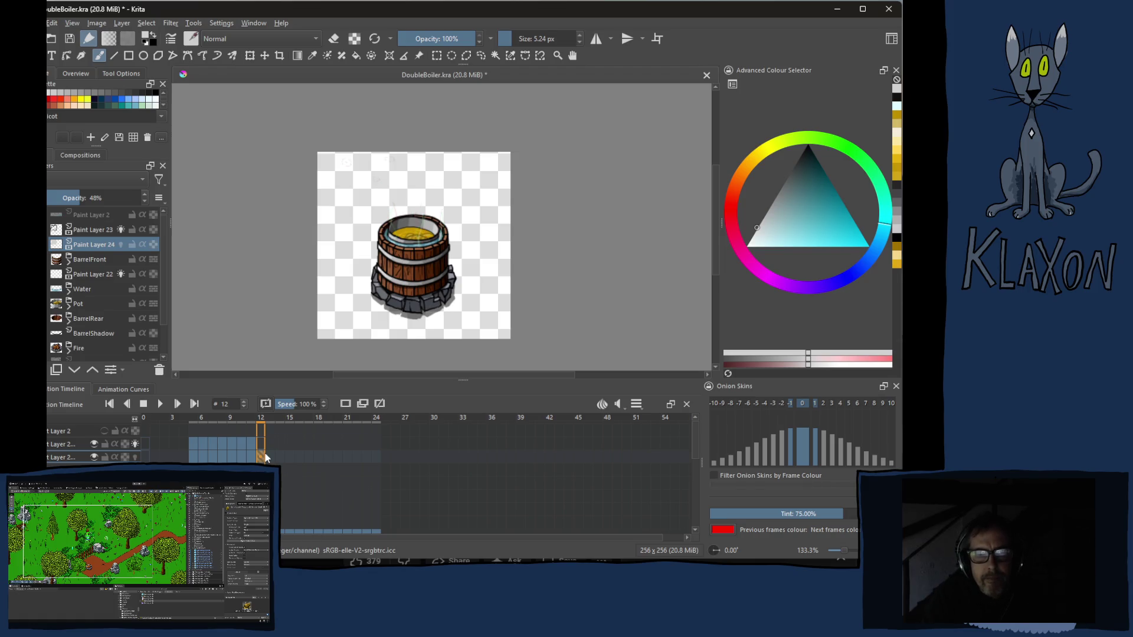
click(380, 404)
click(197, 451)
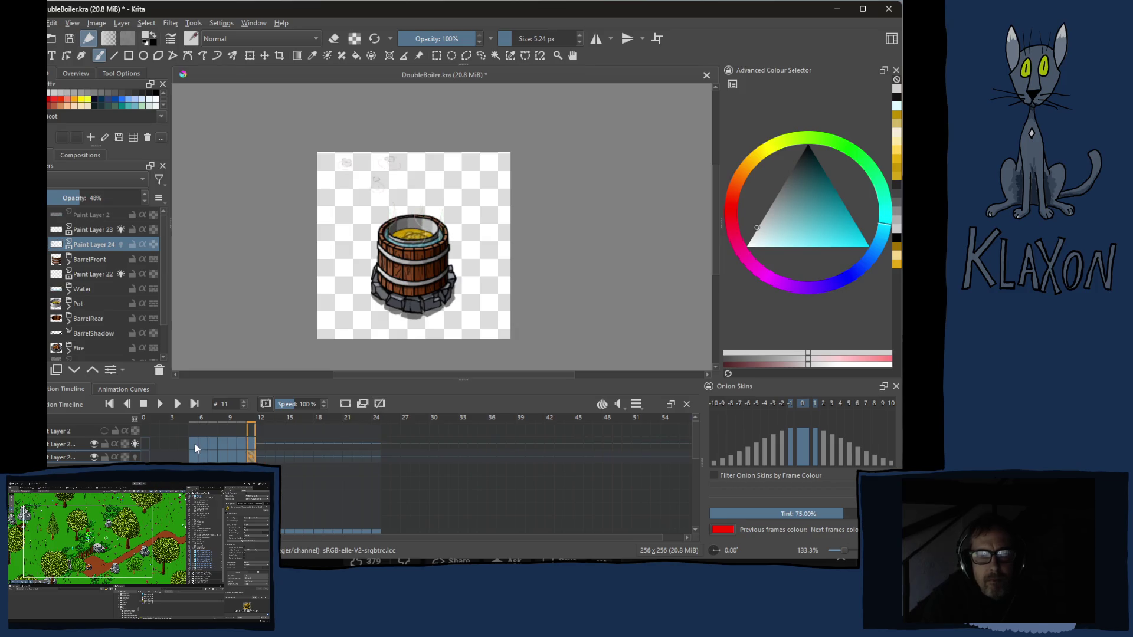
- Select the steam layer's frames through 11 and shift them to start at frame 12
shift+click(252, 459)
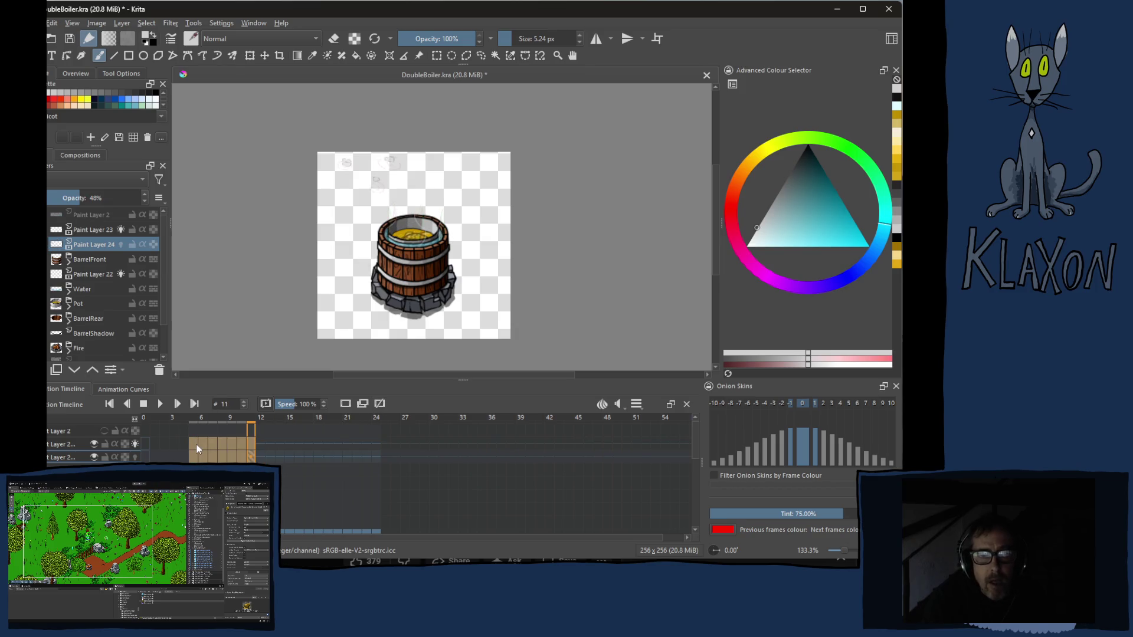
drag(194, 444, 264, 443)
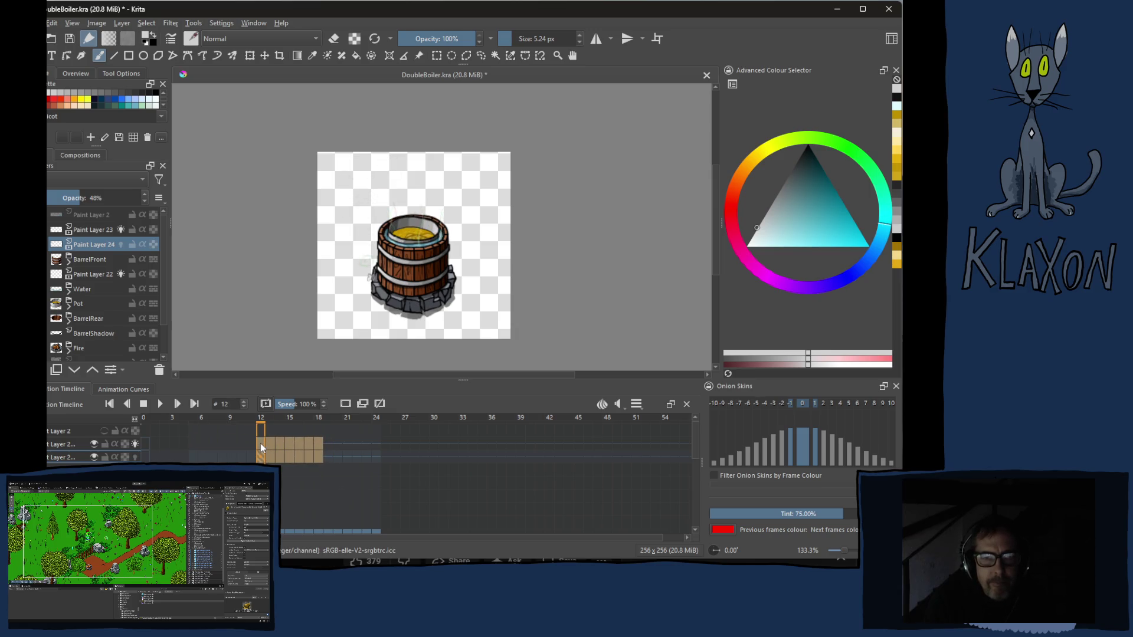
click(261, 449)
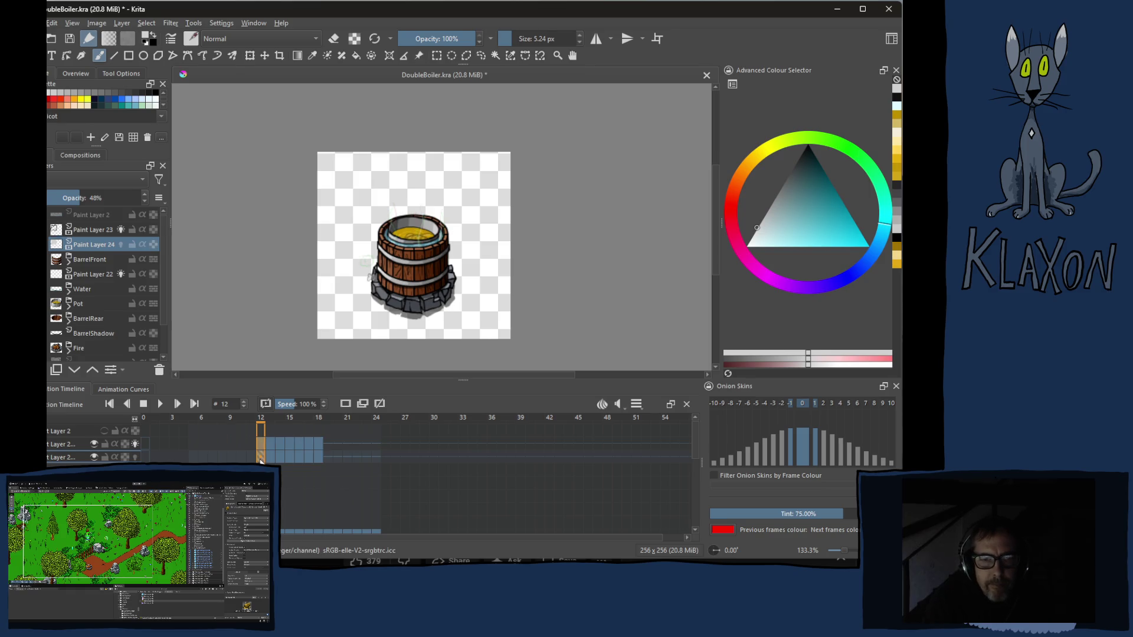